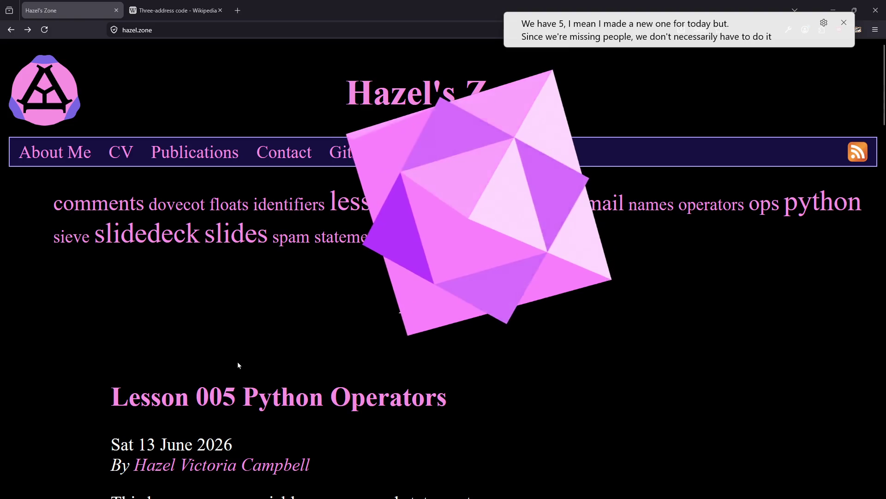
# Scroll through the blog's lesson summary, selecting a couple of words and then clearing the selection.
pyautogui.scroll(-15, 237, 362)
pyautogui.scroll(15, 279, 383)
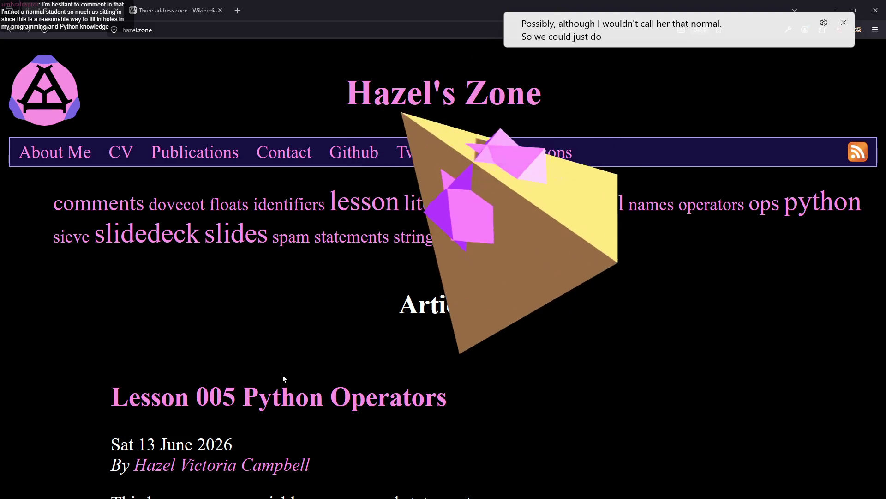
pyautogui.scroll(-20, 305, 342)
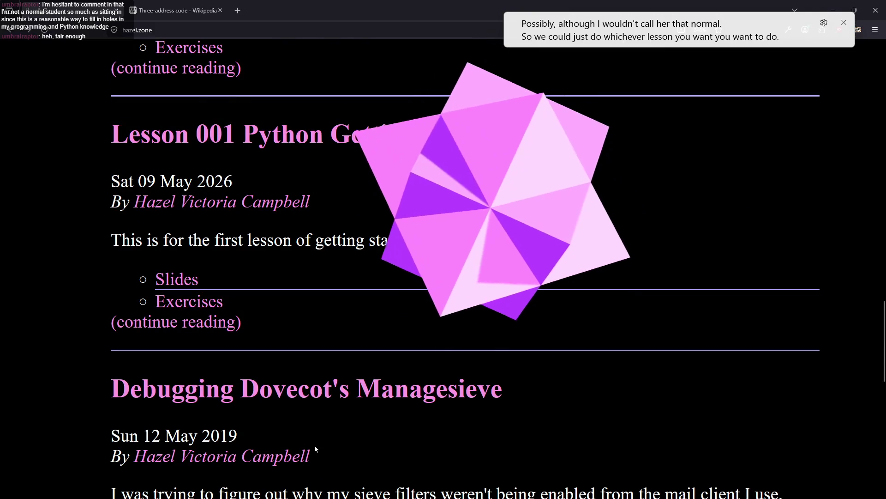
pyautogui.scroll(5, 313, 449)
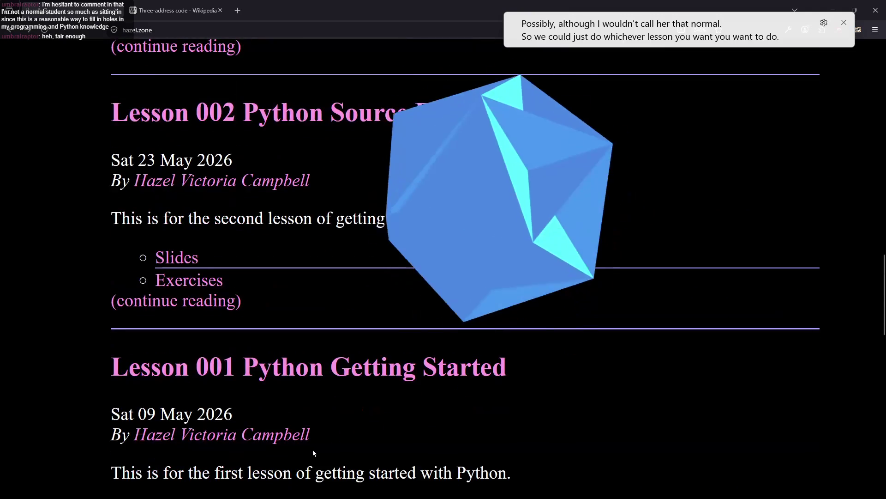
pyautogui.scroll(7, 312, 449)
pyautogui.scroll(12, 353, 443)
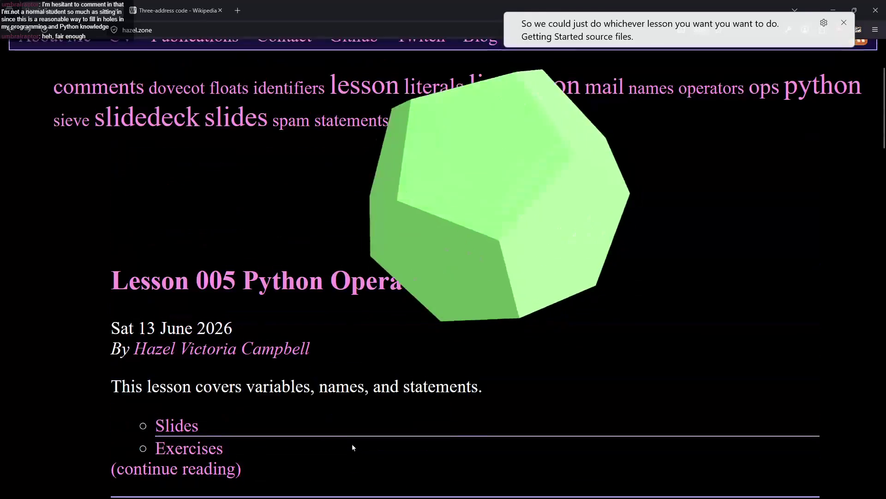
pyautogui.scroll(-7, 351, 445)
pyautogui.scroll(10, 351, 443)
pyautogui.scroll(-5, 348, 445)
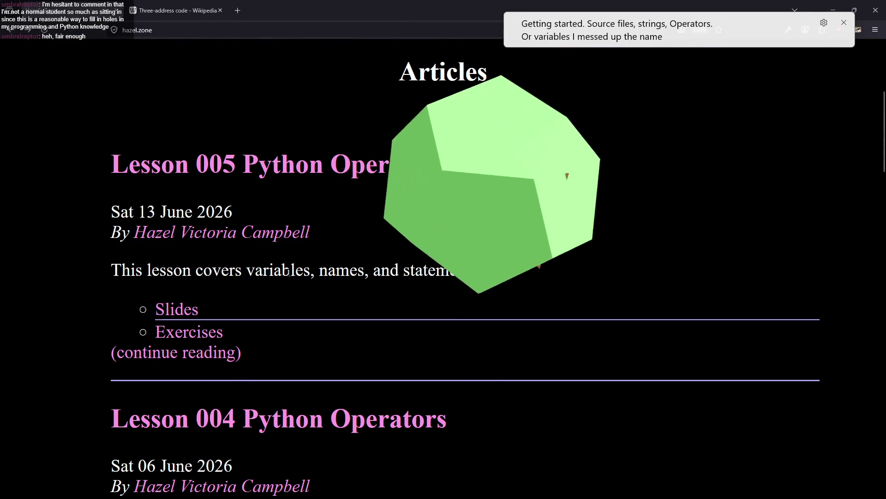
pyautogui.doubleClick(279, 269)
pyautogui.doubleClick(388, 165)
pyautogui.click(369, 397)
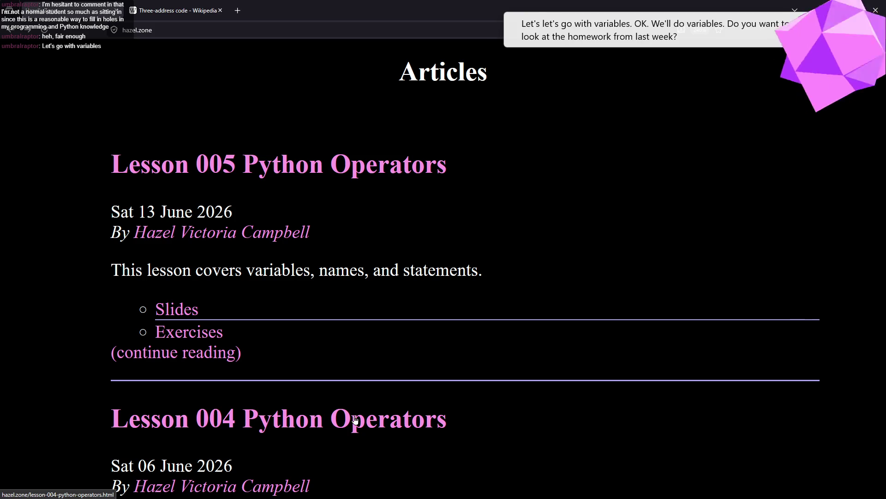
# Briefly open the Lesson 005 exercises PDF, then return to the blog's article list.
pyautogui.scroll(-5, 341, 351)
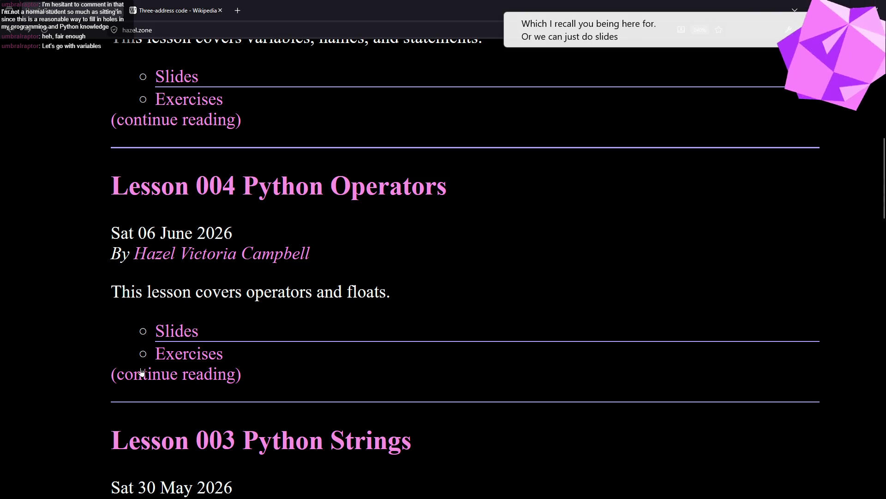
pyautogui.scroll(5, 133, 380)
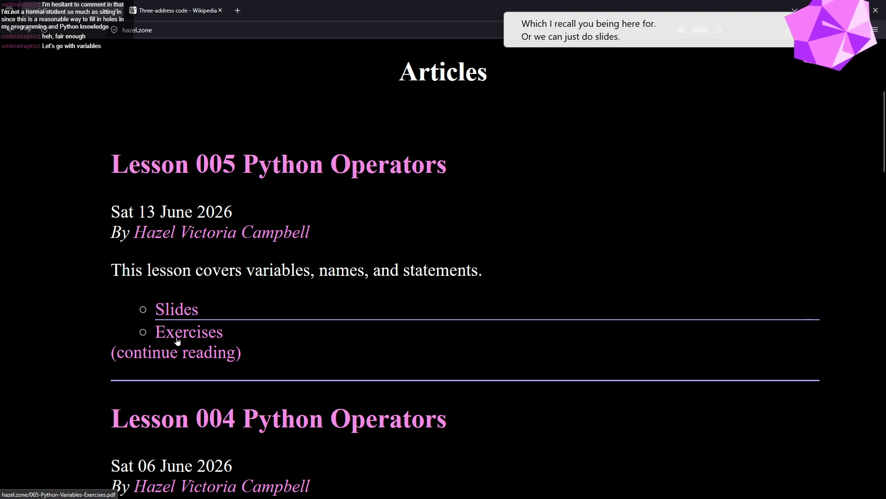
pyautogui.click(181, 338)
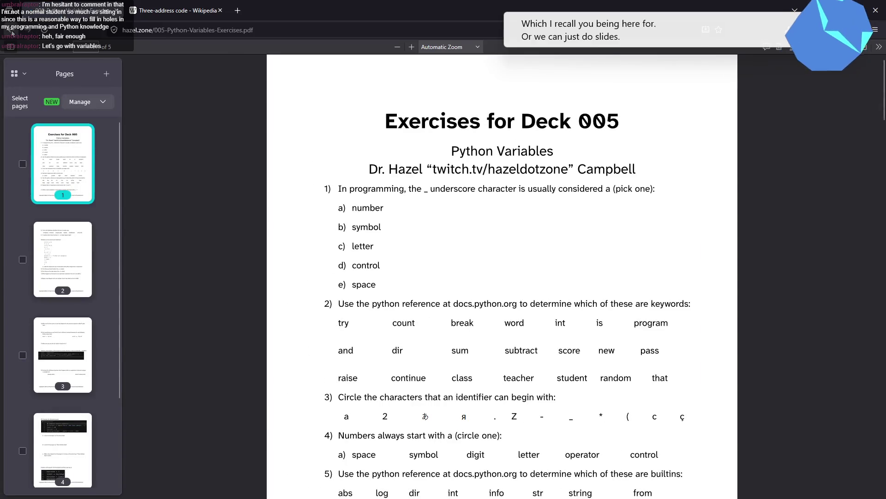
pyautogui.click(11, 29)
pyautogui.scroll(-5, 239, 366)
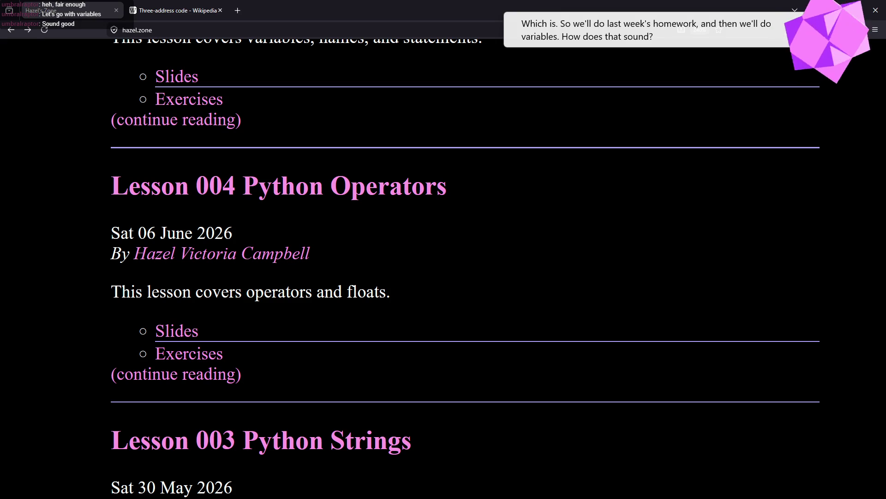
# Open the Lesson 004 exercises PDF with thumbnails hidden and zoom set to Page Width.
pyautogui.click(171, 355)
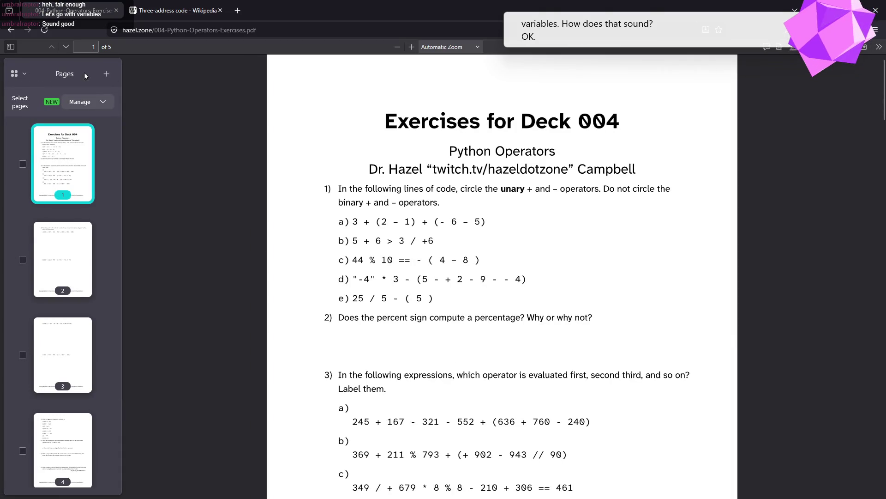
pyautogui.click(10, 46)
pyautogui.click(451, 47)
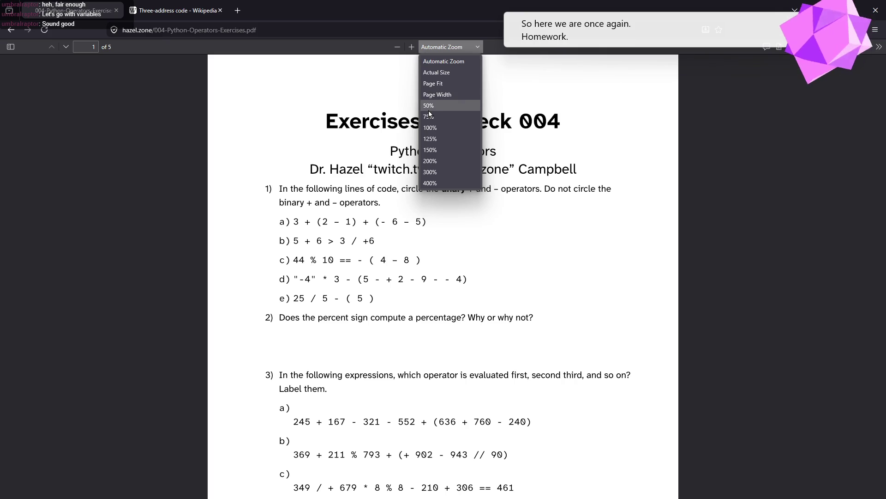
pyautogui.click(438, 95)
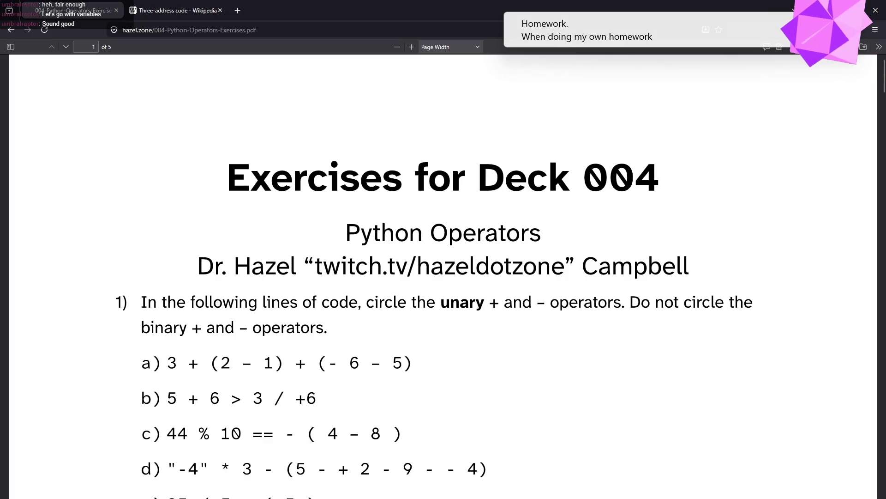
# Set the Draw tool's ink colour to red.
pyautogui.click(820, 46)
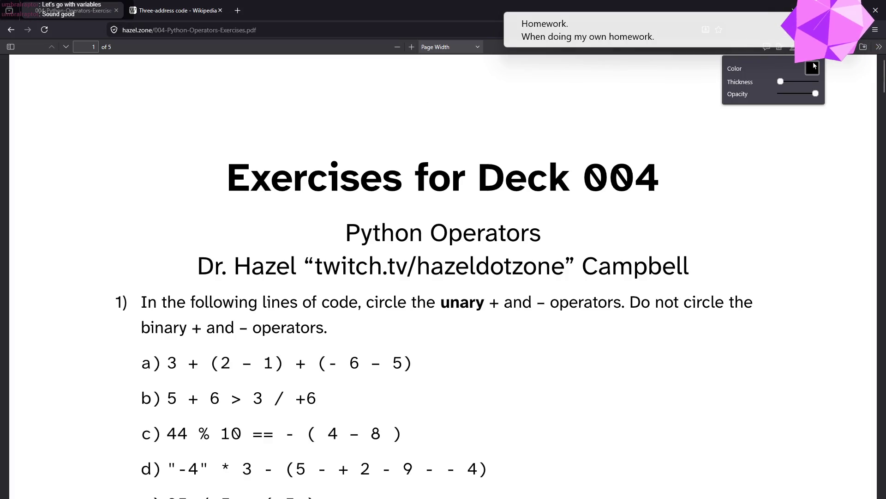
pyautogui.click(814, 66)
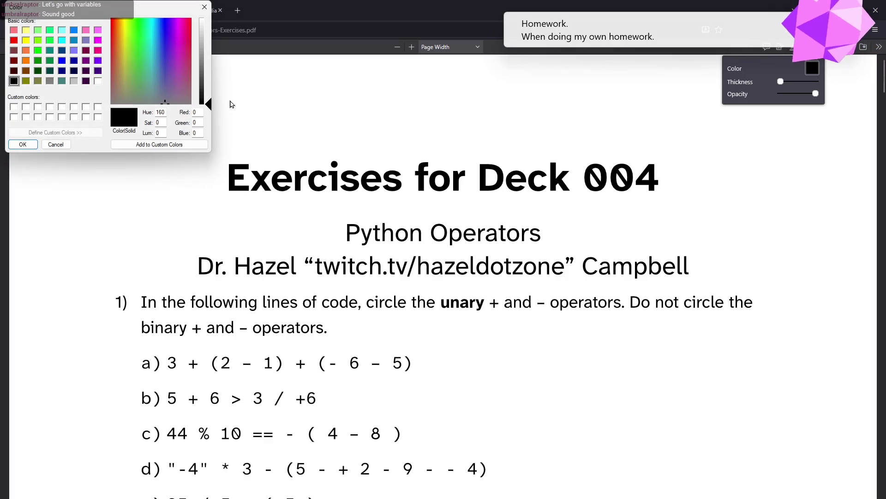
pyautogui.click(14, 40)
pyautogui.click(23, 144)
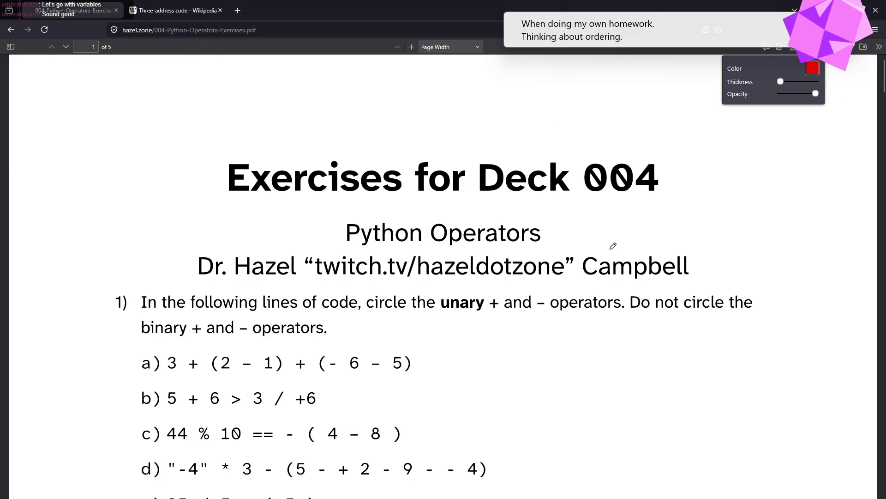
pyautogui.scroll(-3, 534, 376)
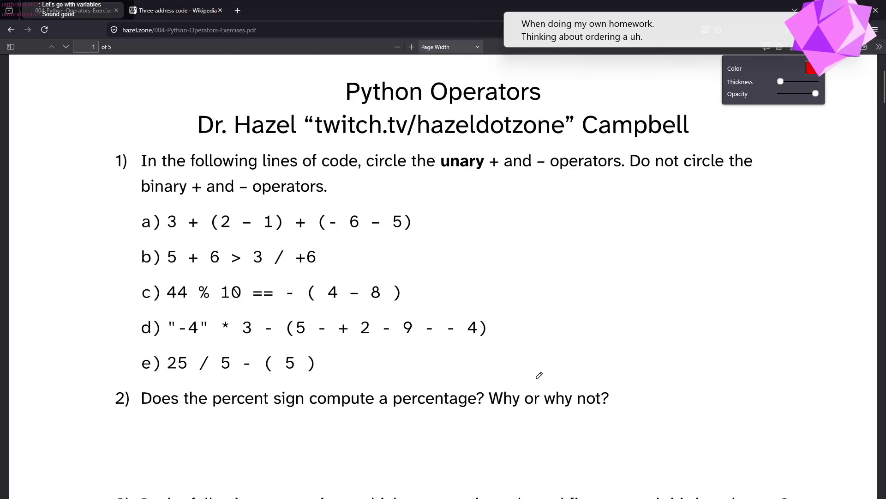
pyautogui.scroll(3, 535, 380)
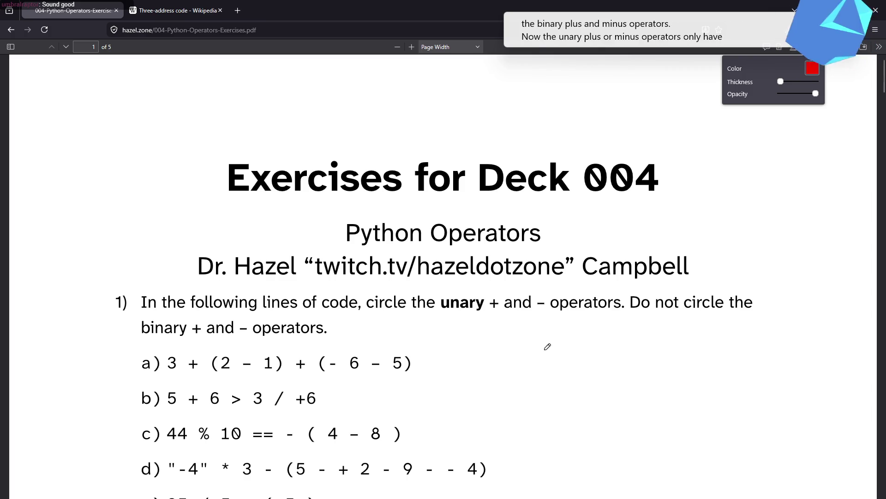
# Sketch a red line, plus sign and dashes under question 1's text, undoing the two X marks.
pyautogui.moveTo(432, 326)
pyautogui.mouseDown()
pyautogui.moveTo(462, 323)
pyautogui.moveTo(442, 322)
pyautogui.moveTo(442, 335)
pyautogui.moveTo(506, 336)
pyautogui.mouseUp()
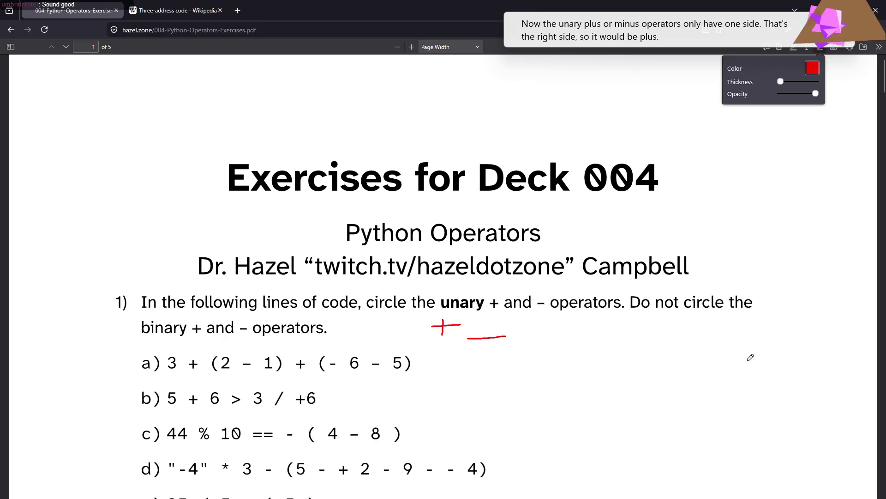
pyautogui.moveTo(738, 323); pyautogui.dragTo(802, 338)
pyautogui.moveTo(680, 316)
pyautogui.mouseDown()
pyautogui.moveTo(730, 346)
pyautogui.moveTo(720, 318)
pyautogui.mouseUp()
pyautogui.moveTo(401, 320)
pyautogui.mouseDown()
pyautogui.moveTo(453, 347)
pyautogui.moveTo(431, 325)
pyautogui.moveTo(445, 317)
pyautogui.mouseUp()
pyautogui.hotkey('ctrl', 'z')
pyautogui.hotkey('ctrl', 'z')
pyautogui.hotkey('ctrl', 'z')
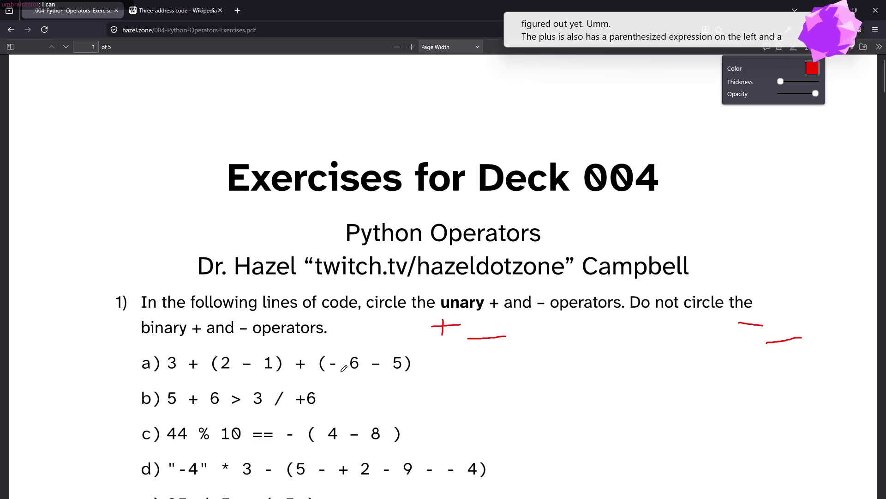
# Mark the minus in (2 - 1) and circle the unary minus in '(- 6' on line a).
pyautogui.click(247, 373)
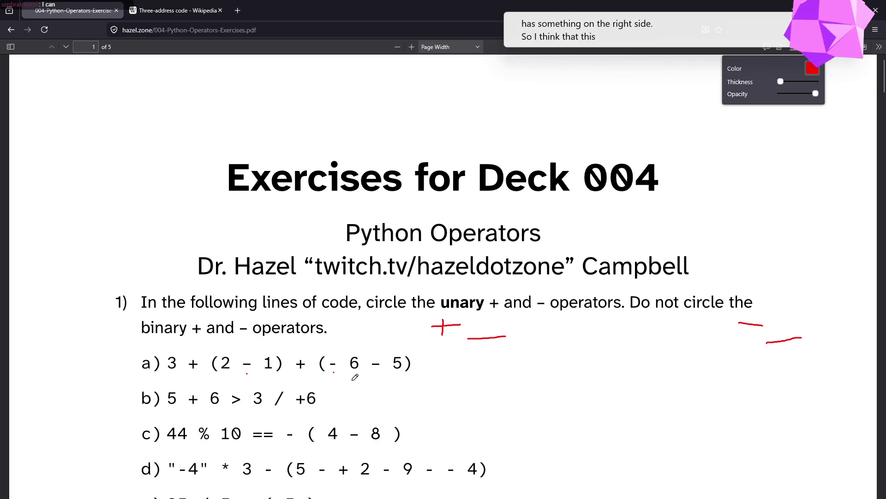
pyautogui.moveTo(331, 367)
pyautogui.mouseDown()
pyautogui.moveTo(338, 373)
pyautogui.moveTo(344, 361)
pyautogui.moveTo(329, 353)
pyautogui.moveTo(336, 373)
pyautogui.mouseUp()
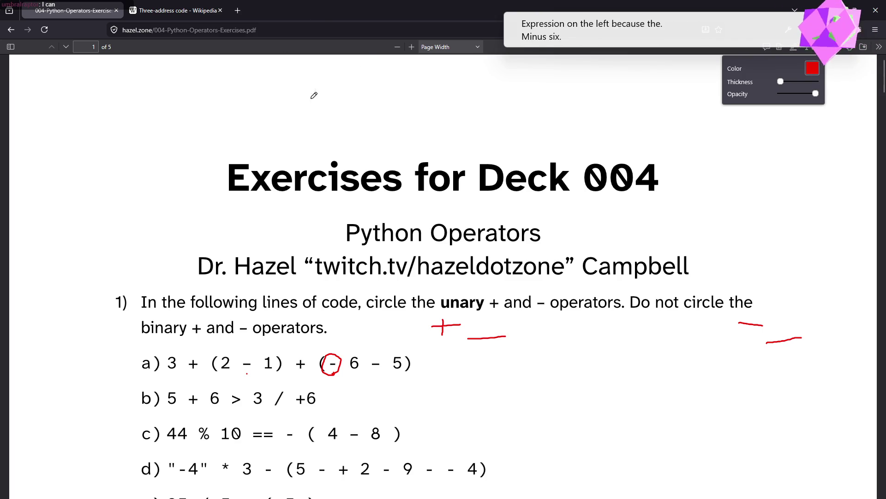
# Draw a red line from line a) to the top margin, then sketch a minus tree with -6 and an arrow.
pyautogui.moveTo(375, 356); pyautogui.dragTo(387, 130)
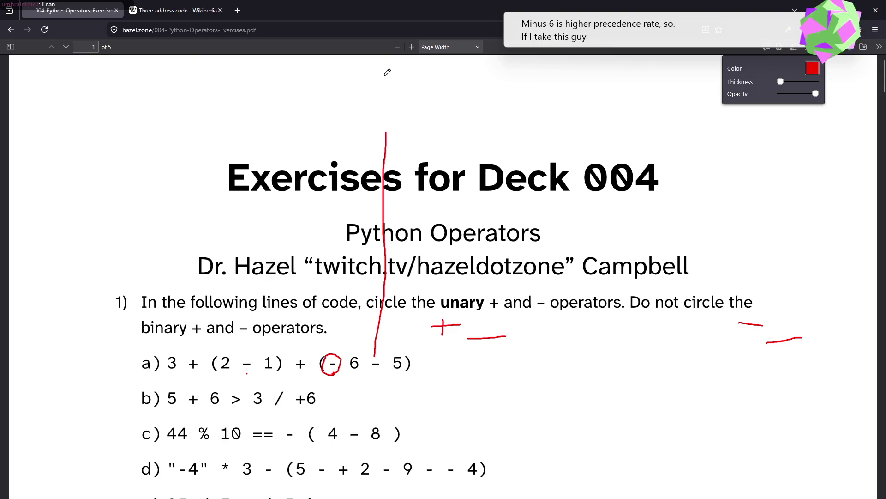
pyautogui.moveTo(383, 63); pyautogui.dragTo(397, 64)
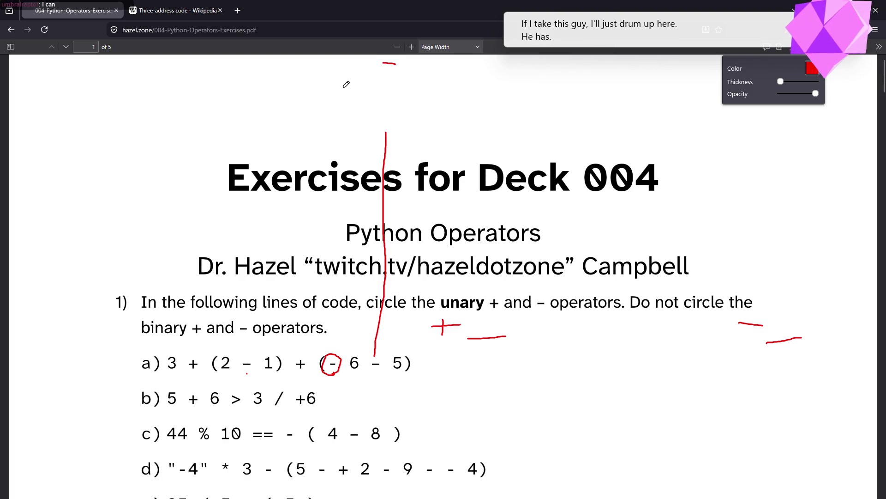
pyautogui.moveTo(347, 88)
pyautogui.mouseDown()
pyautogui.moveTo(359, 88)
pyautogui.moveTo(373, 121)
pyautogui.moveTo(364, 106)
pyautogui.moveTo(382, 71)
pyautogui.mouseUp()
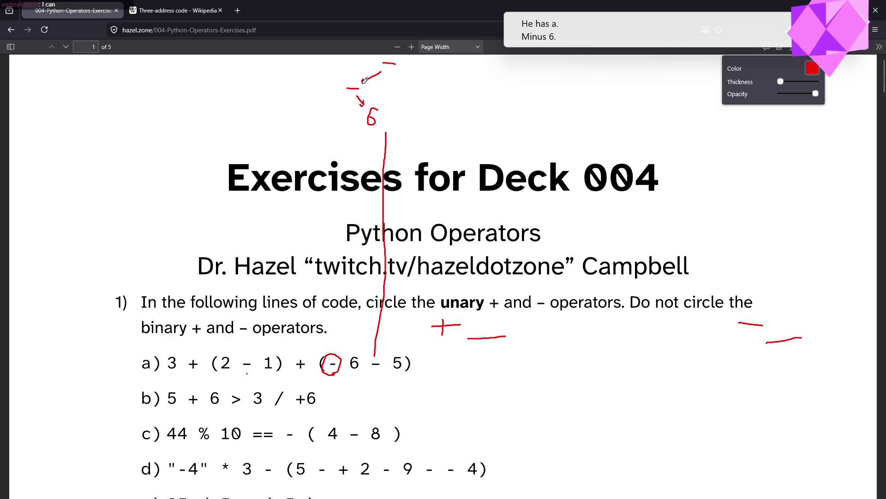
pyautogui.moveTo(403, 70)
pyautogui.mouseDown()
pyautogui.moveTo(432, 95)
pyautogui.moveTo(414, 113)
pyautogui.mouseUp()
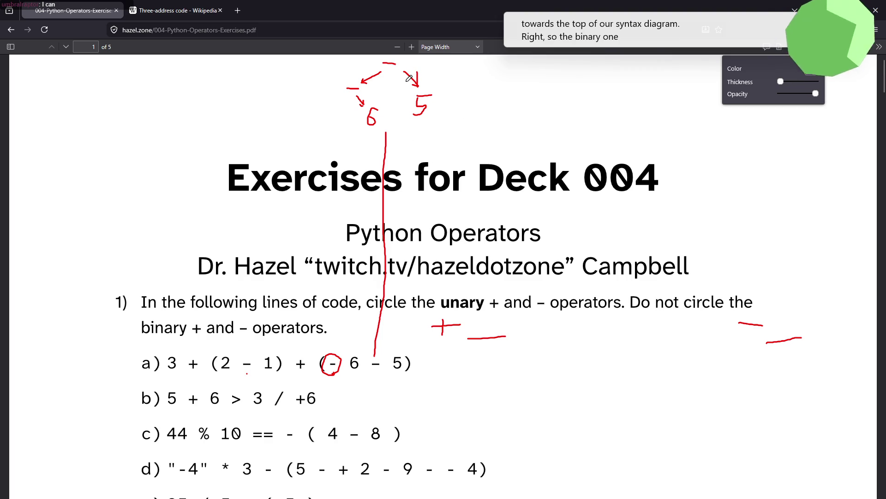
# Add an up-arrow and a 'p' after 'lower', then handwrite 'higher precedence' beneath it.
pyautogui.moveTo(486, 62)
pyautogui.mouseDown()
pyautogui.moveTo(491, 78)
pyautogui.moveTo(494, 69)
pyautogui.moveTo(510, 78)
pyautogui.moveTo(546, 70)
pyautogui.mouseUp()
pyautogui.moveTo(484, 62); pyautogui.dragTo(470, 72)
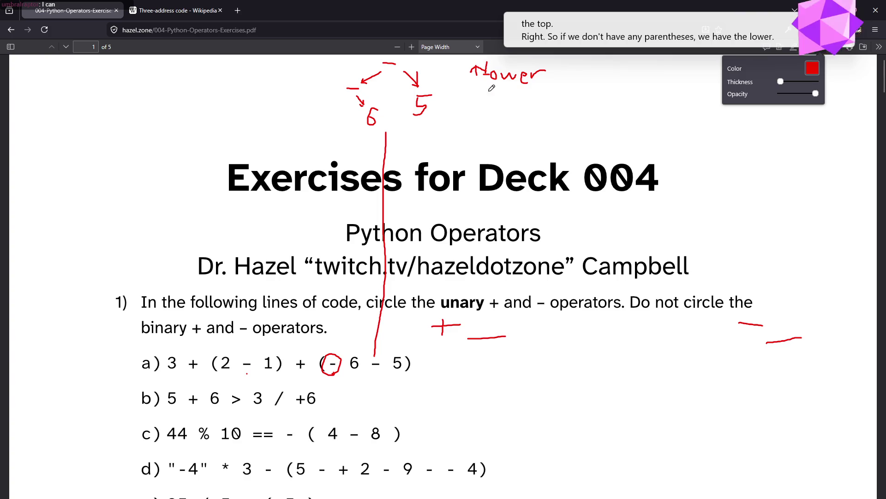
pyautogui.moveTo(575, 67)
pyautogui.mouseDown()
pyautogui.moveTo(572, 92)
pyautogui.moveTo(570, 79)
pyautogui.mouseUp()
pyautogui.moveTo(473, 136)
pyautogui.mouseDown()
pyautogui.moveTo(480, 152)
pyautogui.moveTo(497, 139)
pyautogui.moveTo(498, 155)
pyautogui.mouseUp()
pyautogui.moveTo(498, 145)
pyautogui.mouseDown()
pyautogui.moveTo(531, 154)
pyautogui.moveTo(519, 153)
pyautogui.mouseUp()
pyautogui.click(514, 130)
pyautogui.moveTo(530, 120)
pyautogui.mouseDown()
pyautogui.moveTo(543, 155)
pyautogui.moveTo(567, 135)
pyautogui.moveTo(581, 157)
pyautogui.moveTo(606, 131)
pyautogui.moveTo(633, 146)
pyautogui.moveTo(642, 138)
pyautogui.moveTo(669, 146)
pyautogui.moveTo(686, 134)
pyautogui.moveTo(711, 148)
pyautogui.moveTo(719, 139)
pyautogui.moveTo(719, 150)
pyautogui.mouseUp()
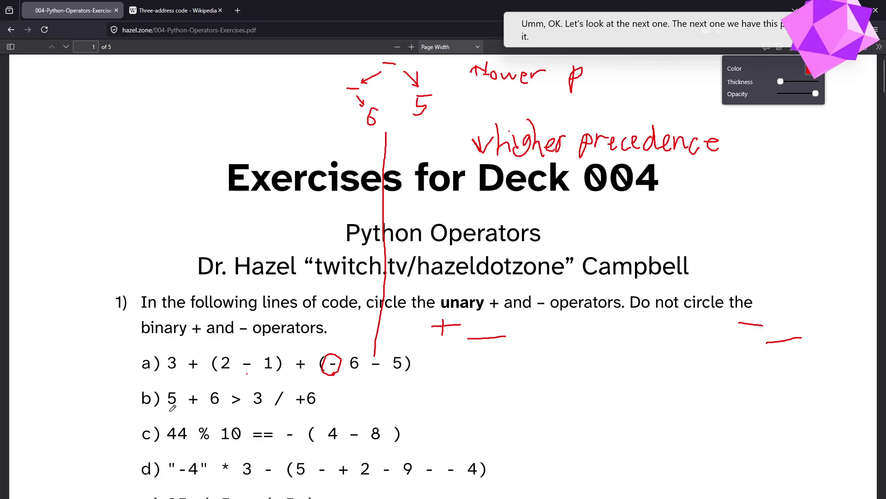
# Dot the pluses in line b), circle the unary + before 6, and replace stray strokes with a small mark.
pyautogui.click(190, 408)
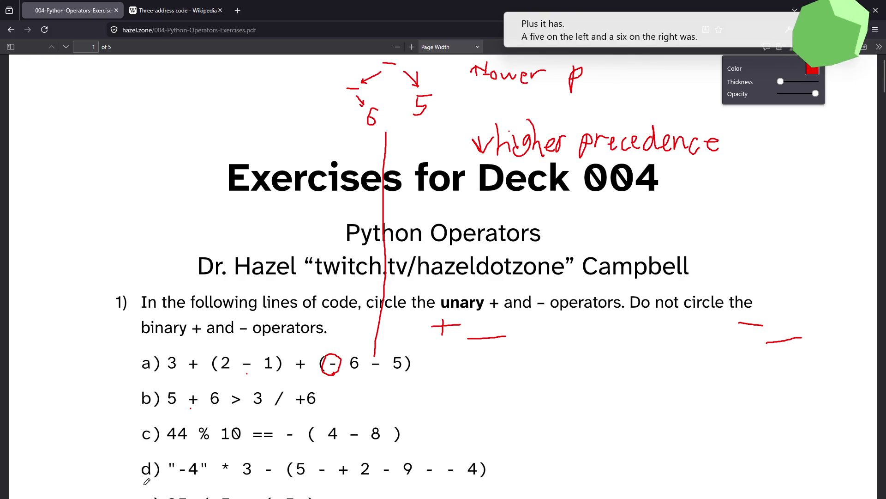
pyautogui.moveTo(145, 494)
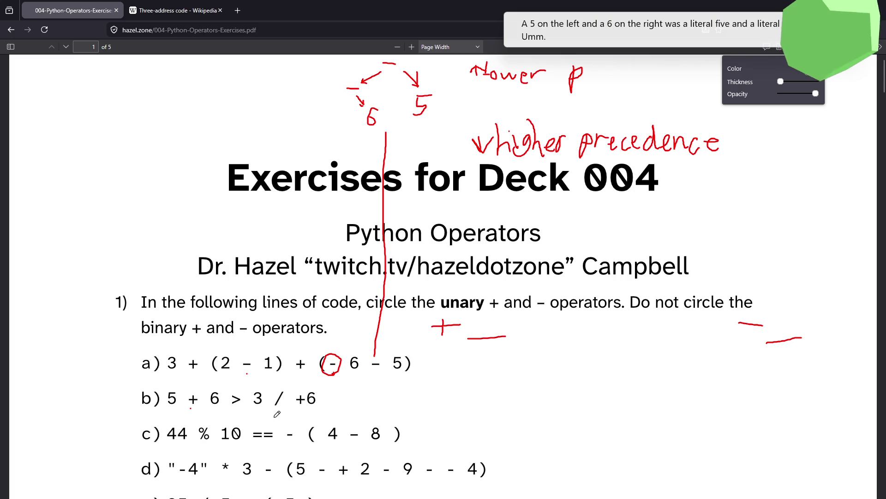
pyautogui.click(298, 409)
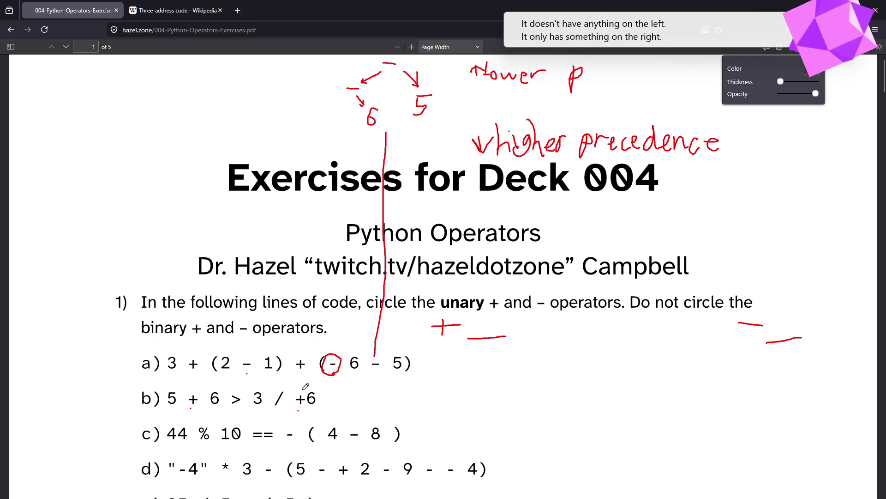
pyautogui.moveTo(300, 387)
pyautogui.mouseDown()
pyautogui.moveTo(290, 396)
pyautogui.moveTo(308, 407)
pyautogui.moveTo(303, 384)
pyautogui.mouseUp()
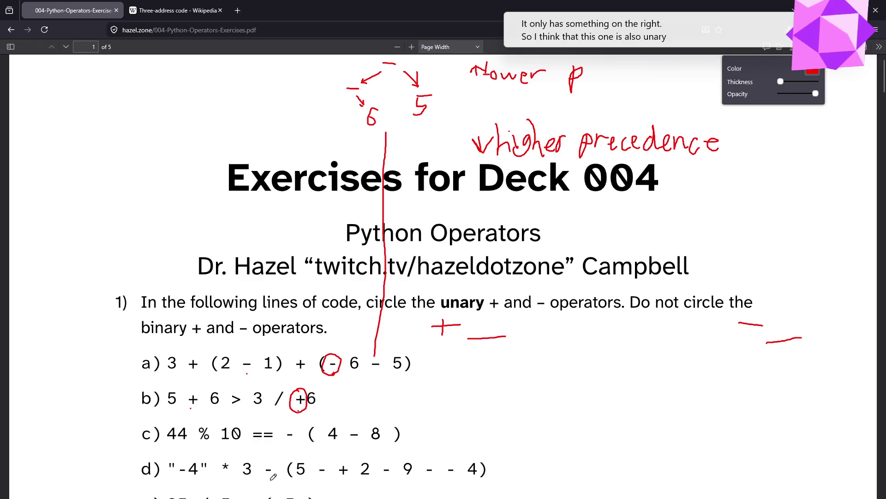
pyautogui.moveTo(284, 408)
pyautogui.mouseDown()
pyautogui.moveTo(291, 386)
pyautogui.moveTo(277, 409)
pyautogui.moveTo(286, 404)
pyautogui.mouseUp()
pyautogui.hotkey('ctrl', 'z')
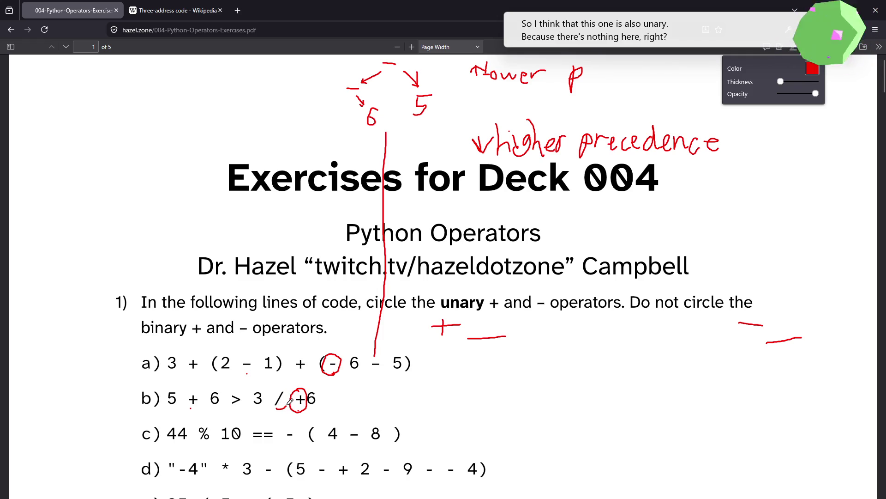
pyautogui.hotkey('ctrl', 'z')
pyautogui.moveTo(282, 408); pyautogui.dragTo(284, 407)
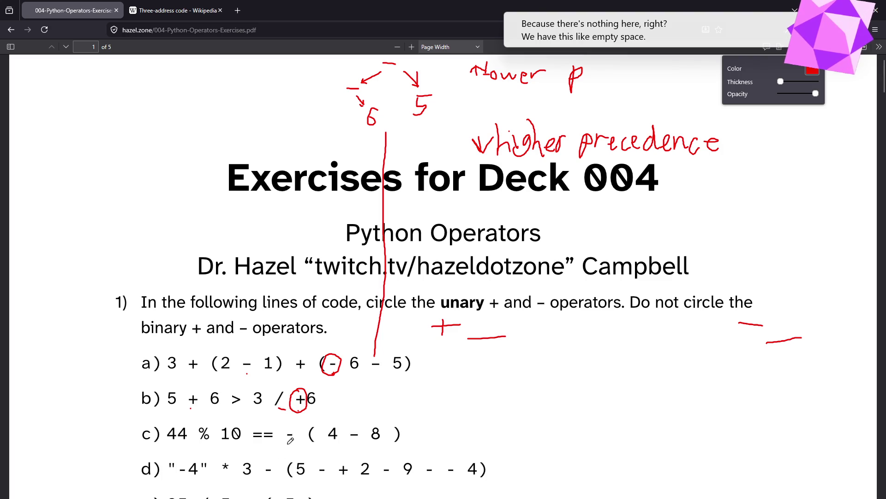
pyautogui.scroll(-2, 291, 441)
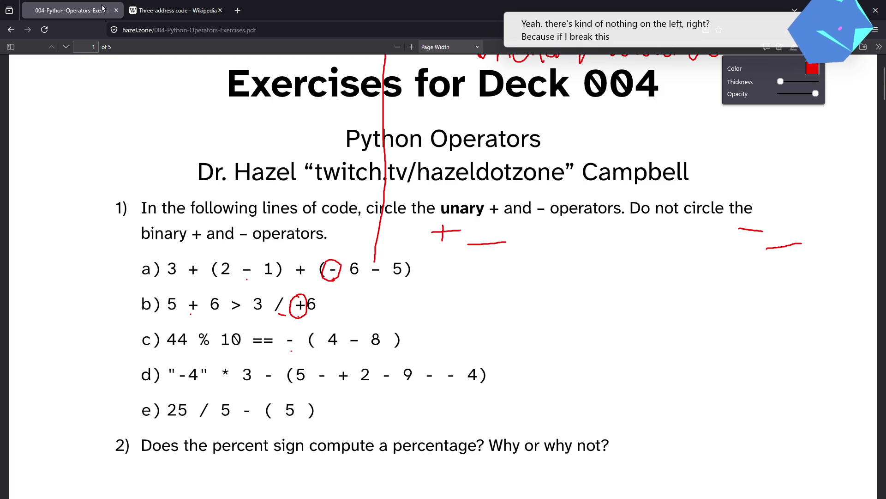
# Write == with two branching arrows in the top-left margin, circle line c)'s unary minus, and dot '-4'.
pyautogui.moveTo(93, 61); pyautogui.dragTo(120, 67)
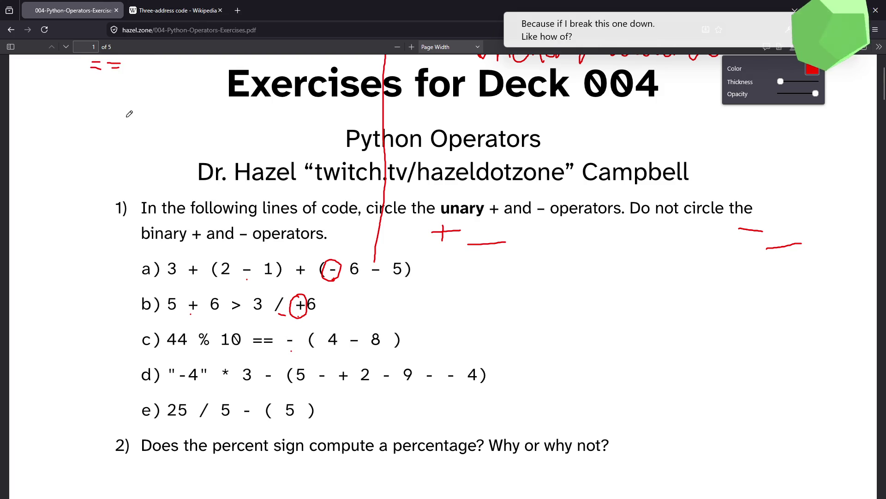
pyautogui.moveTo(83, 81)
pyautogui.mouseDown()
pyautogui.moveTo(64, 105)
pyautogui.moveTo(79, 103)
pyautogui.mouseUp()
pyautogui.moveTo(130, 76)
pyautogui.mouseDown()
pyautogui.moveTo(167, 144)
pyautogui.moveTo(176, 133)
pyautogui.moveTo(151, 170)
pyautogui.moveTo(180, 180)
pyautogui.mouseUp()
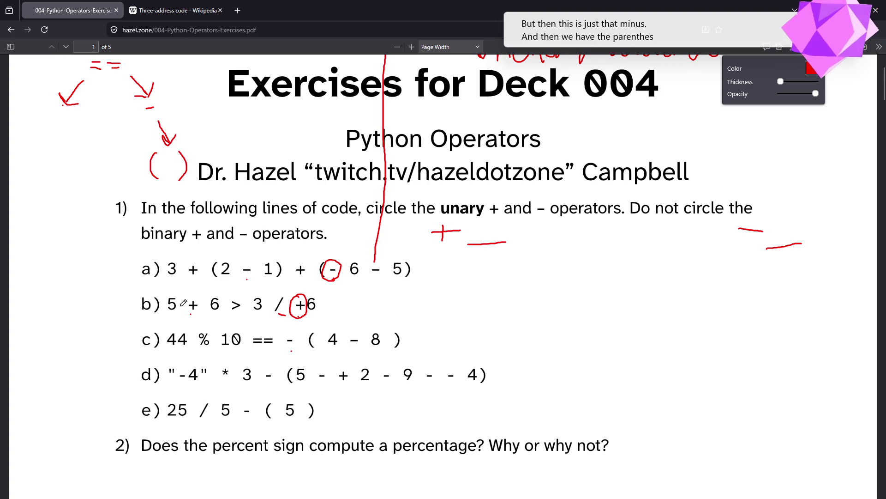
pyautogui.moveTo(302, 331)
pyautogui.mouseDown()
pyautogui.moveTo(288, 329)
pyautogui.moveTo(299, 351)
pyautogui.moveTo(301, 329)
pyautogui.mouseUp()
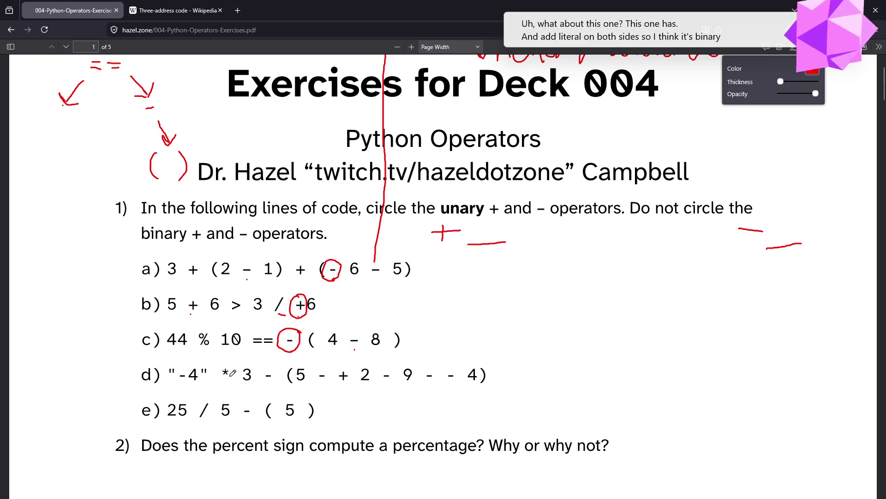
pyautogui.click(183, 386)
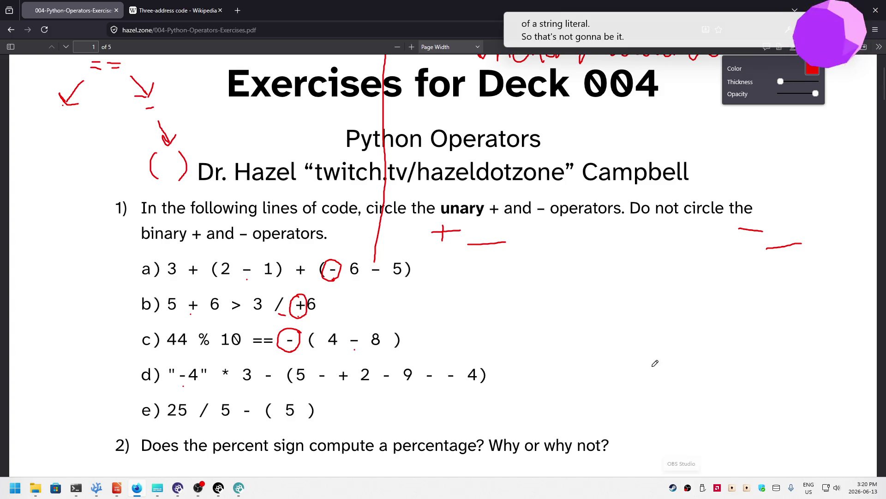
# Launch IDLE, evaluate "-4" * 3 to get '-4-4-4', then minimise the shell.
pyautogui.press('super')
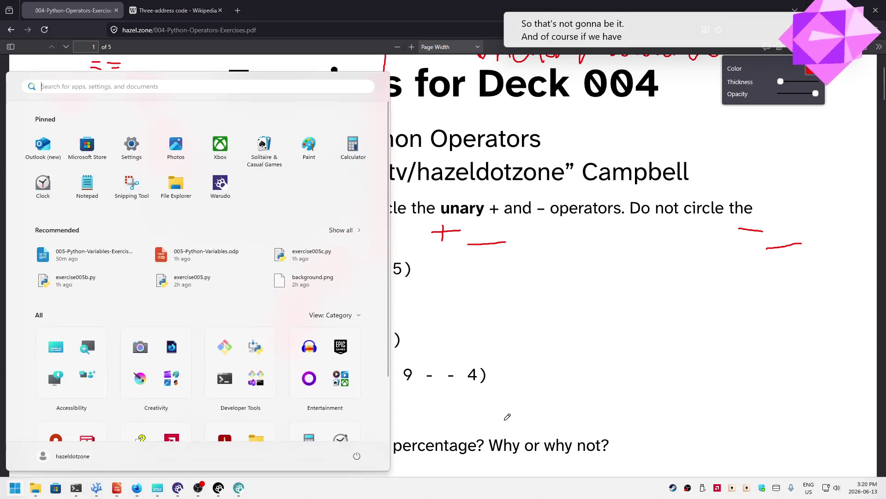
pyautogui.write('idle')
pyautogui.press('Return')
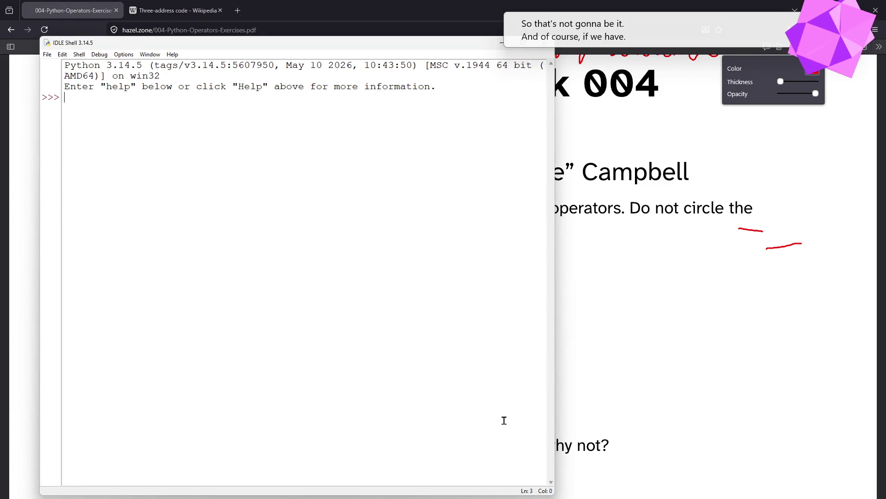
pyautogui.write('"-4" * 3')
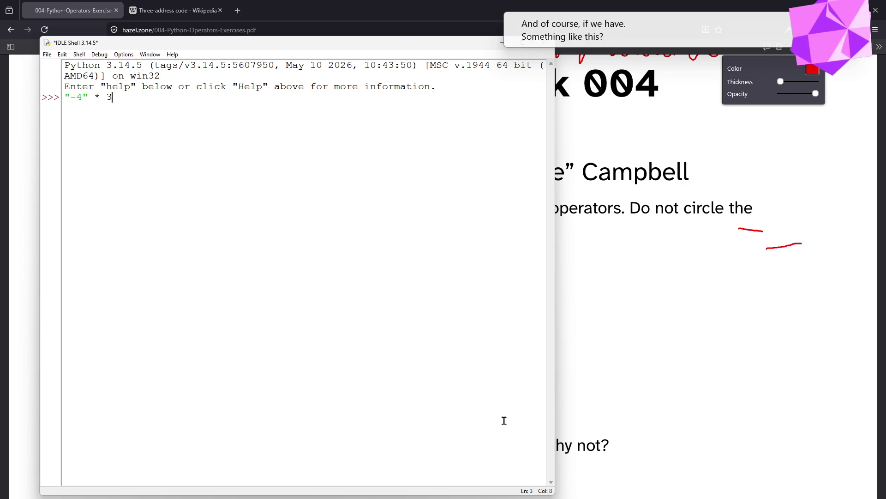
pyautogui.press('Return')
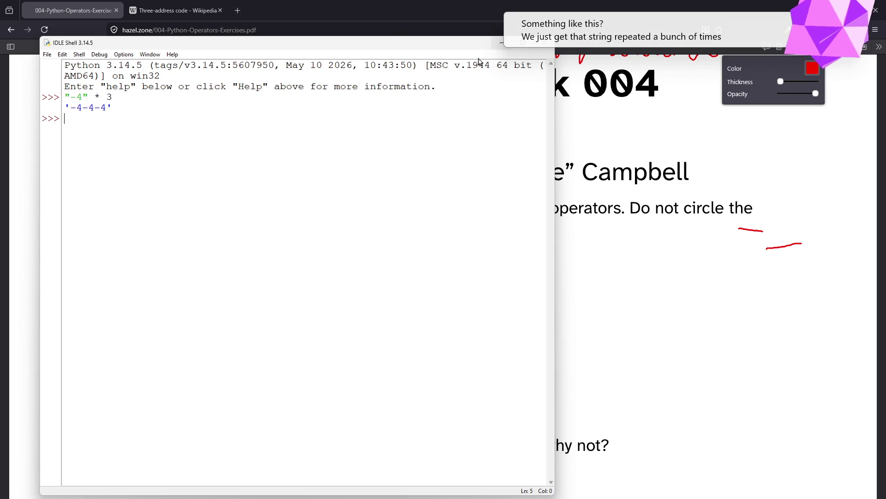
pyautogui.doubleClick(98, 96)
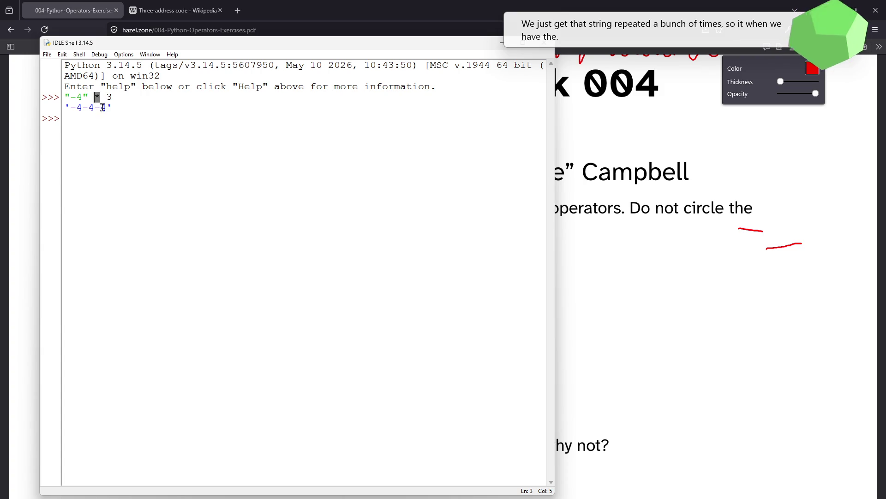
pyautogui.click(203, 148)
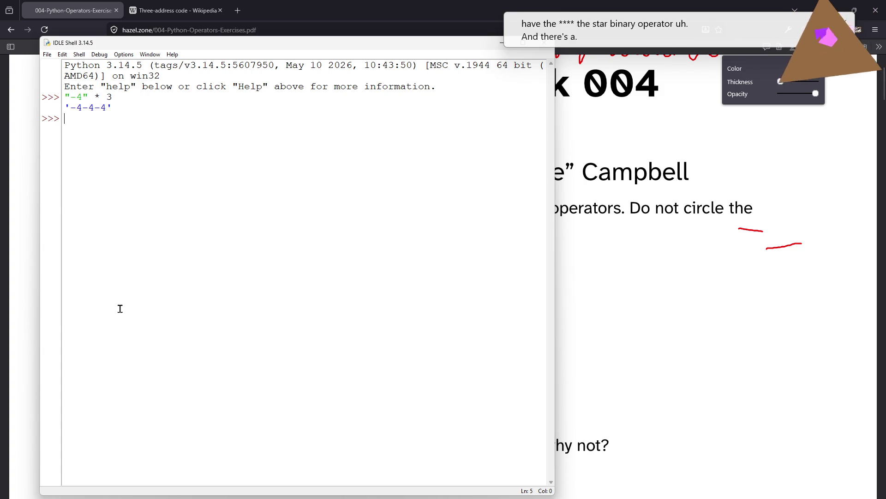
pyautogui.click(501, 44)
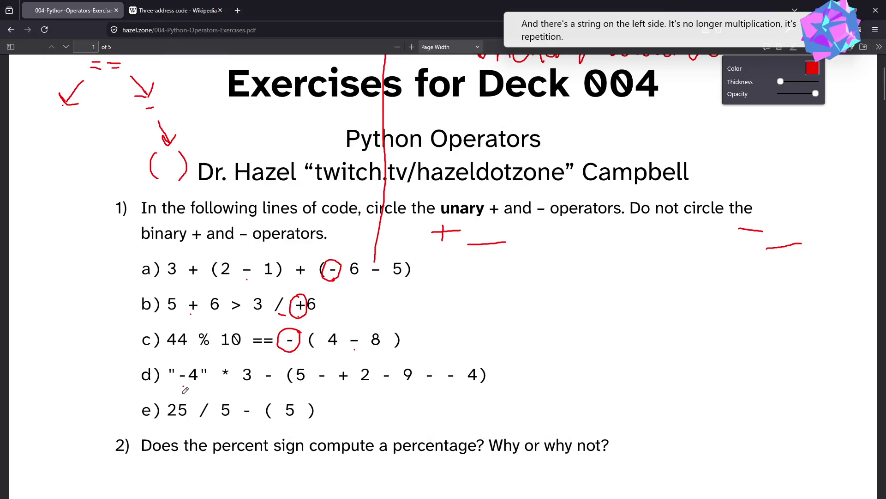
# Dot line d)'s two binary minuses in red, undo the stray loop and underline, and draw a right-margin dash.
pyautogui.click(269, 386)
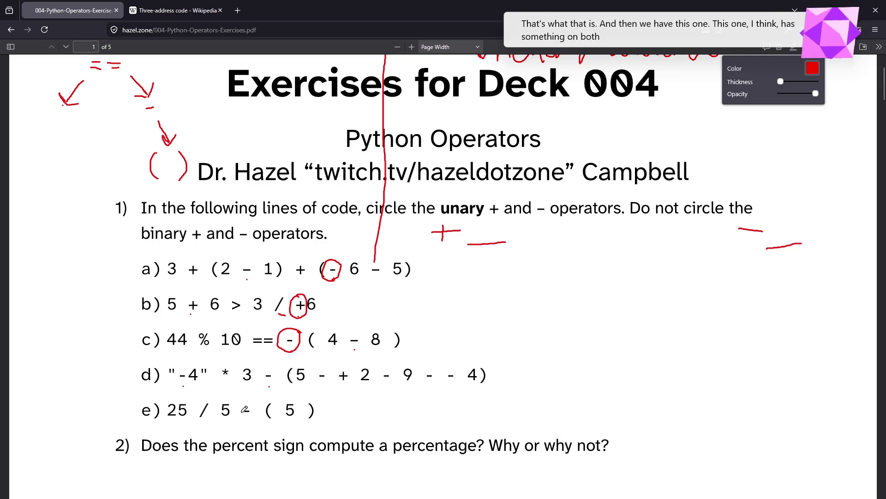
pyautogui.moveTo(178, 358)
pyautogui.mouseDown()
pyautogui.moveTo(190, 392)
pyautogui.moveTo(233, 389)
pyautogui.moveTo(252, 363)
pyautogui.moveTo(179, 358)
pyautogui.mouseUp()
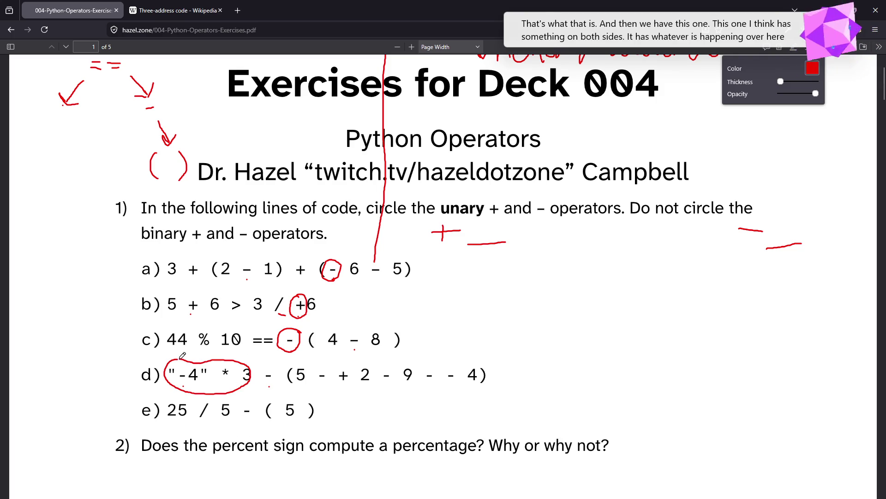
pyautogui.hotkey('ctrl', 'z')
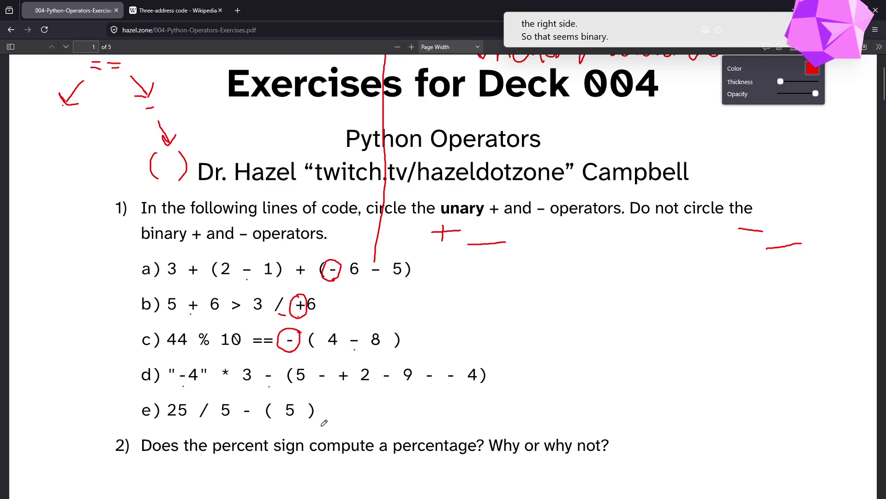
pyautogui.click(323, 385)
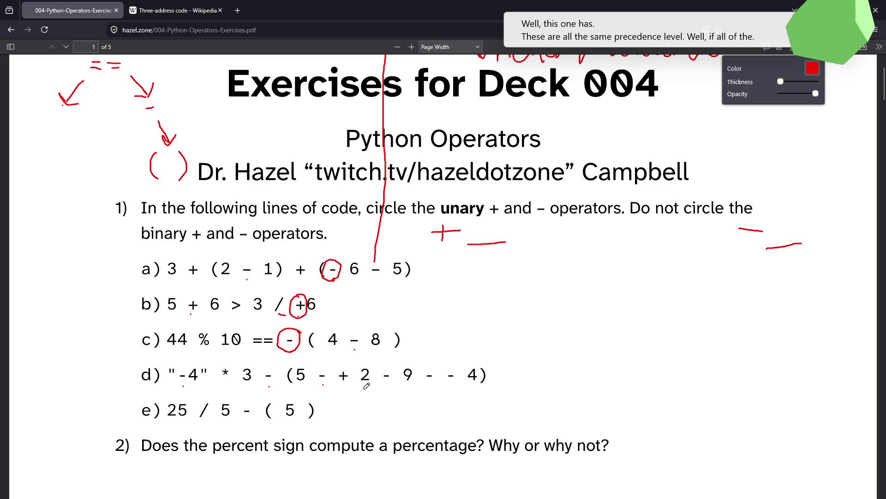
pyautogui.moveTo(289, 384)
pyautogui.mouseDown()
pyautogui.moveTo(370, 397)
pyautogui.moveTo(477, 398)
pyautogui.moveTo(489, 382)
pyautogui.mouseUp()
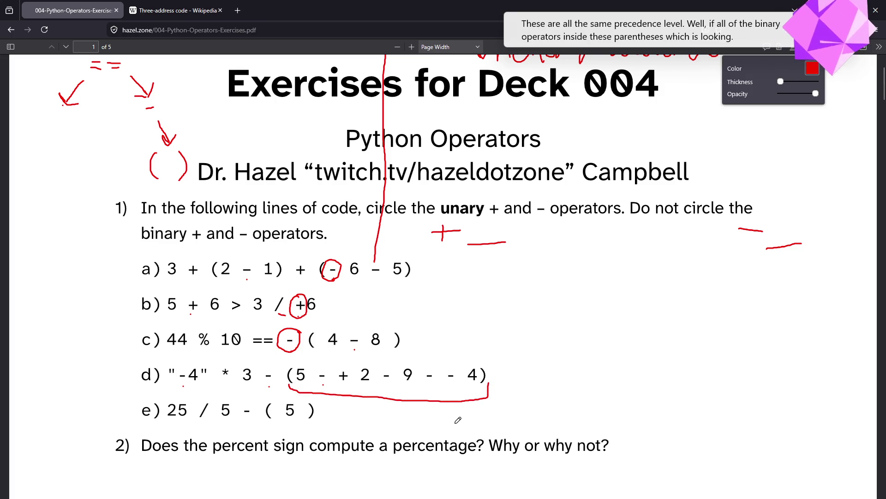
pyautogui.hotkey('ctrl', 'z')
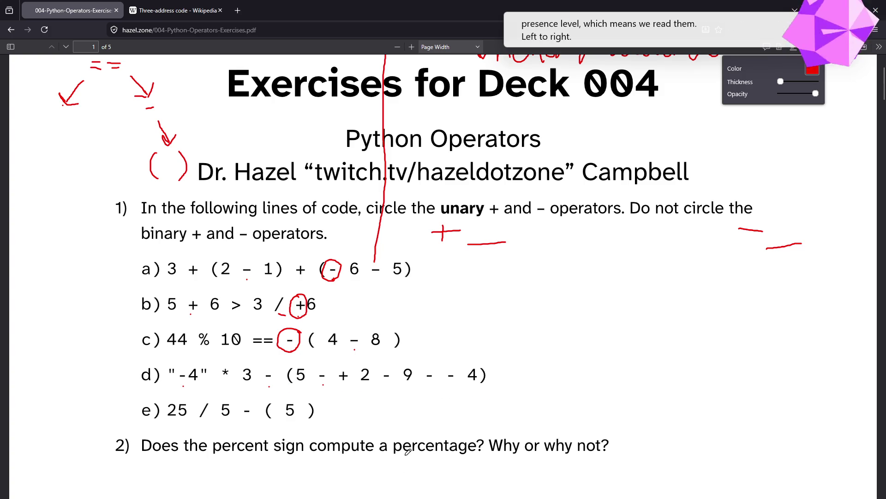
pyautogui.moveTo(385, 483)
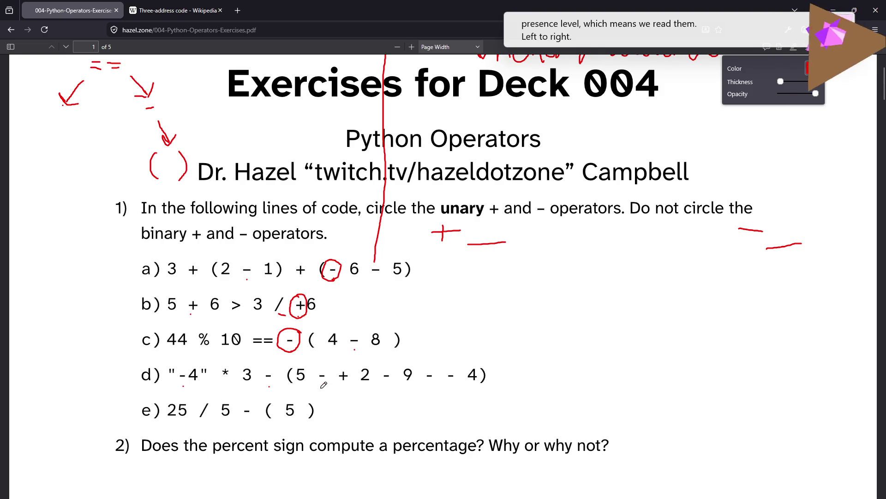
pyautogui.moveTo(564, 311)
pyautogui.mouseDown()
pyautogui.moveTo(598, 310)
pyautogui.moveTo(553, 334)
pyautogui.moveTo(619, 336)
pyautogui.mouseUp()
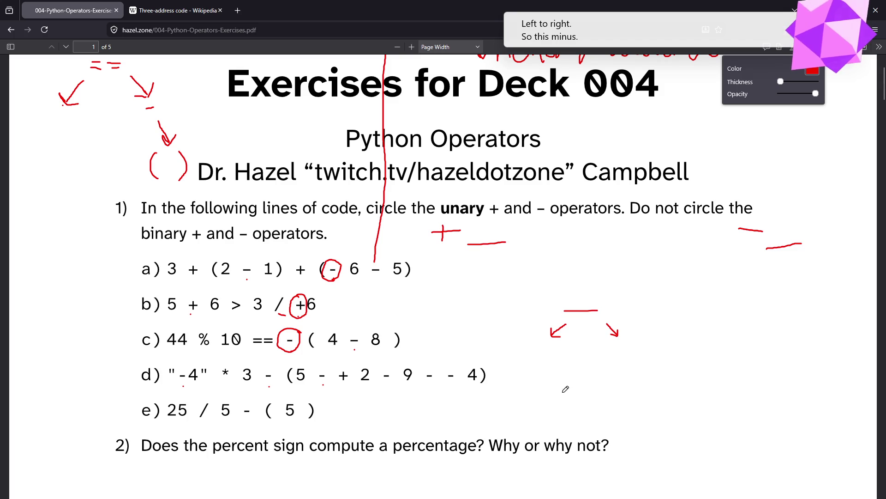
# Write 5 and + under the margin tree's branches, circle line d)'s unary plus, and write +2 at right.
pyautogui.moveTo(555, 351)
pyautogui.mouseDown()
pyautogui.moveTo(539, 352)
pyautogui.moveTo(552, 359)
pyautogui.moveTo(533, 374)
pyautogui.mouseUp()
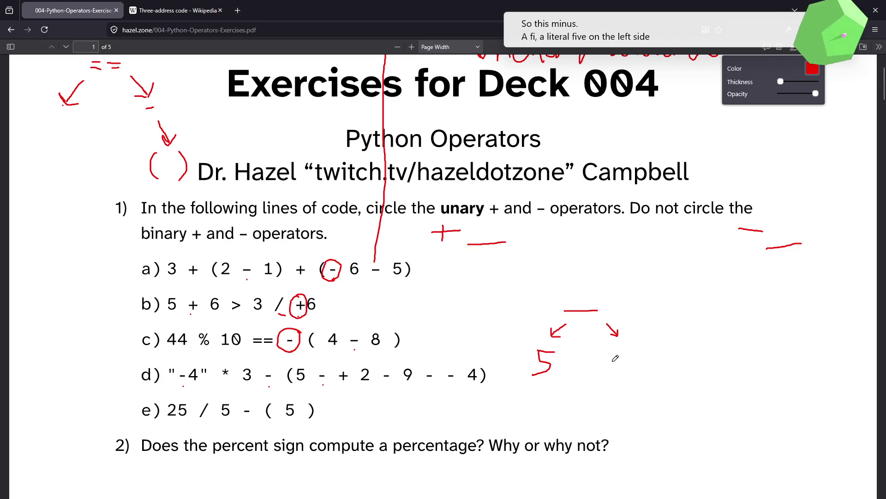
pyautogui.moveTo(618, 359)
pyautogui.mouseDown()
pyautogui.moveTo(641, 358)
pyautogui.moveTo(631, 368)
pyautogui.moveTo(681, 418)
pyautogui.mouseUp()
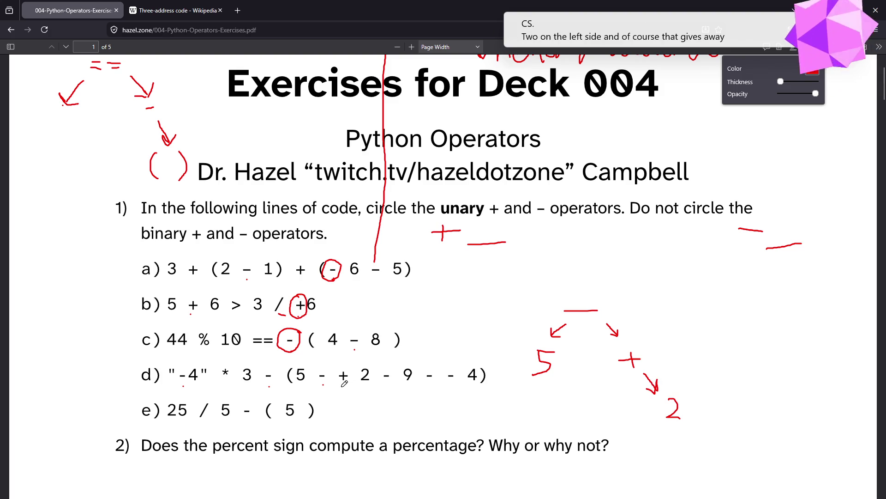
pyautogui.moveTo(348, 389)
pyautogui.mouseDown()
pyautogui.moveTo(347, 360)
pyautogui.moveTo(344, 382)
pyautogui.mouseUp()
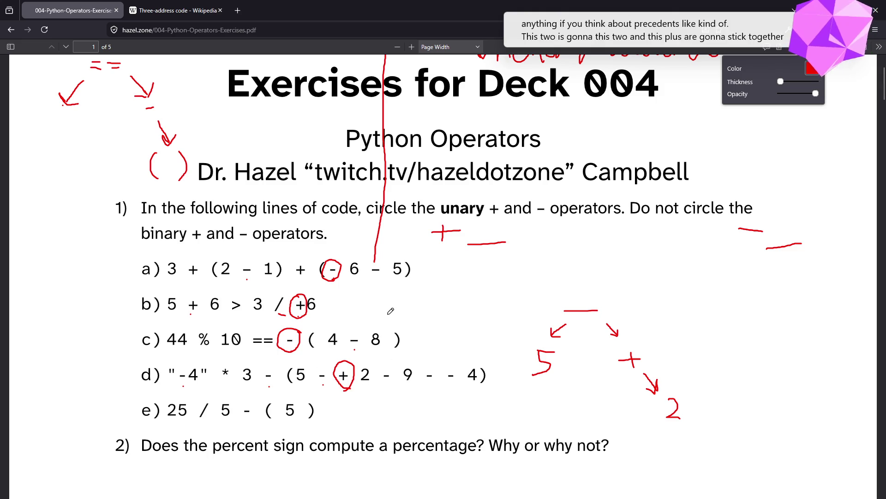
pyautogui.moveTo(726, 313)
pyautogui.mouseDown()
pyautogui.moveTo(750, 312)
pyautogui.moveTo(739, 325)
pyautogui.moveTo(774, 322)
pyautogui.mouseUp()
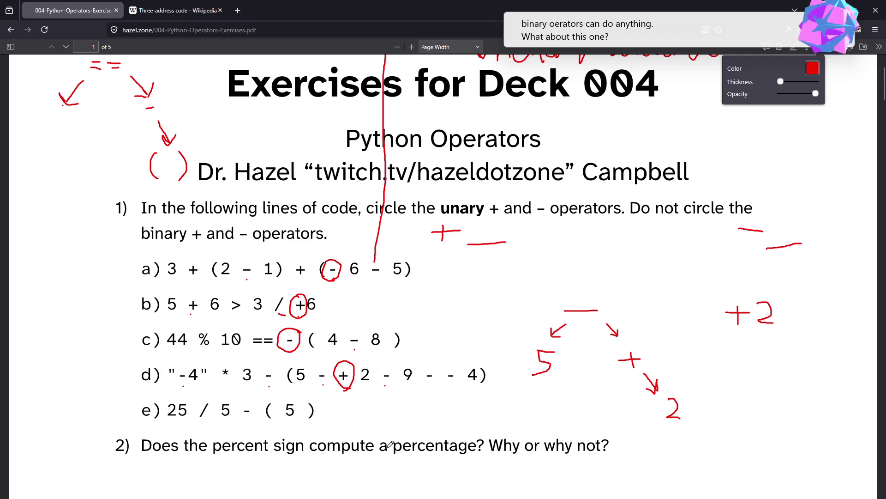
# Draw and undo a bracket under line d), then mark the operator after the 9.
pyautogui.moveTo(375, 390); pyautogui.dragTo(295, 386)
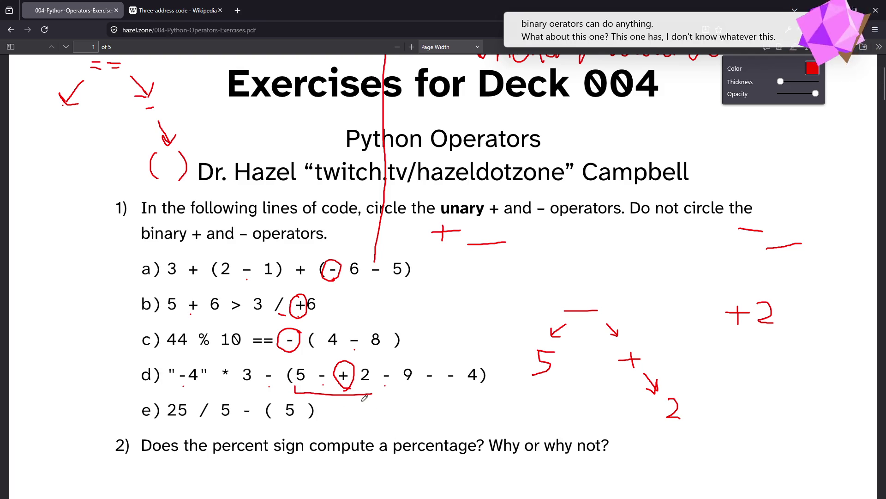
pyautogui.moveTo(371, 386); pyautogui.dragTo(371, 394)
pyautogui.hotkey('ctrl', 'z')
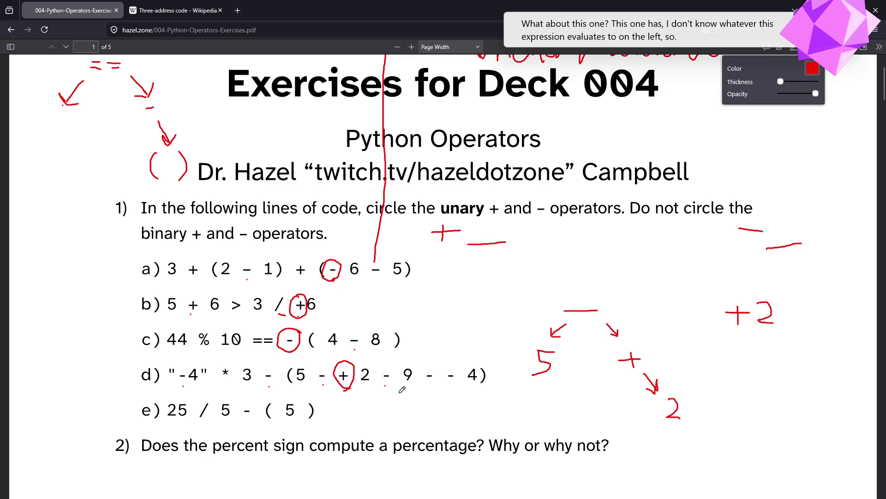
pyautogui.moveTo(398, 393); pyautogui.dragTo(411, 390)
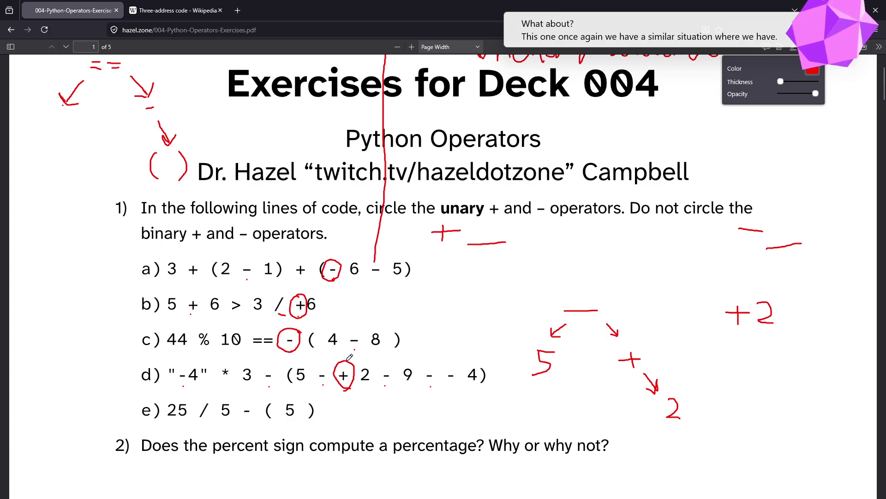
# Circle the unary minus before 4 in line d) and mark the parentheses around 5 in line e).
pyautogui.moveTo(296, 386)
pyautogui.mouseDown()
pyautogui.moveTo(424, 400)
pyautogui.moveTo(424, 379)
pyautogui.moveTo(445, 400)
pyautogui.moveTo(470, 402)
pyautogui.moveTo(479, 391)
pyautogui.mouseUp()
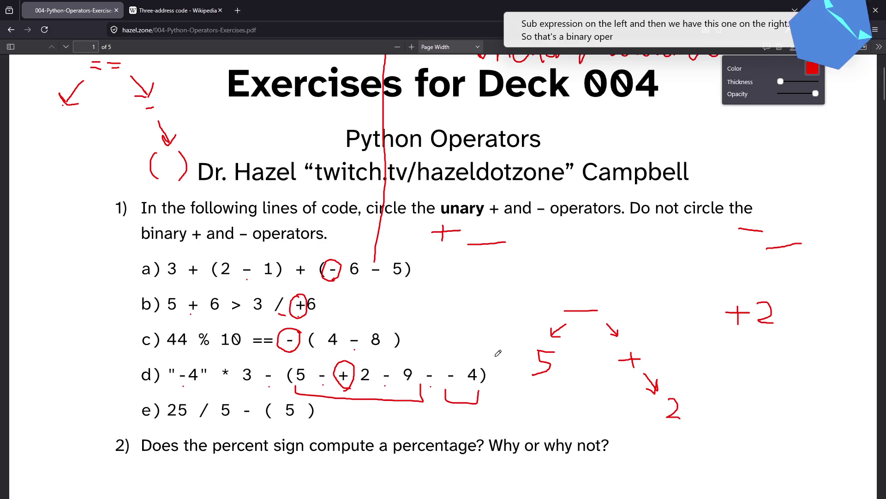
pyautogui.moveTo(451, 376); pyautogui.dragTo(467, 360)
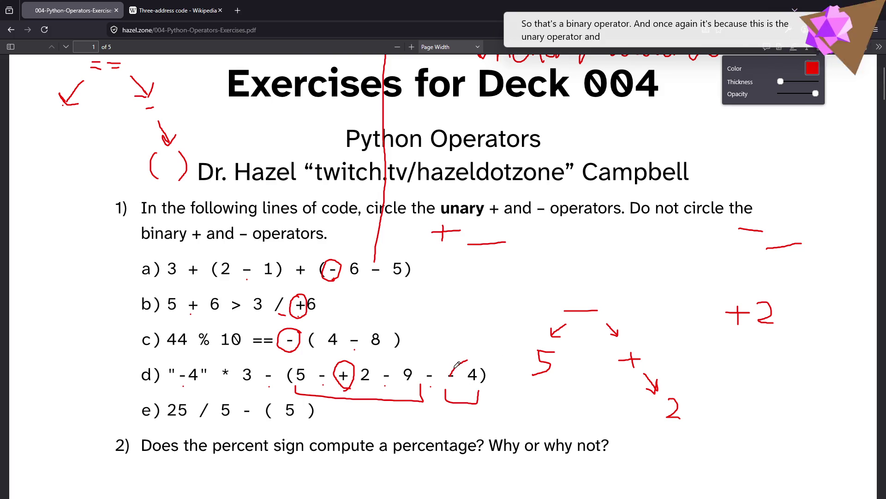
pyautogui.hotkey('ctrl', 'z')
pyautogui.hotkey('ctrl', 'z')
pyautogui.hotkey('ctrl', 'z')
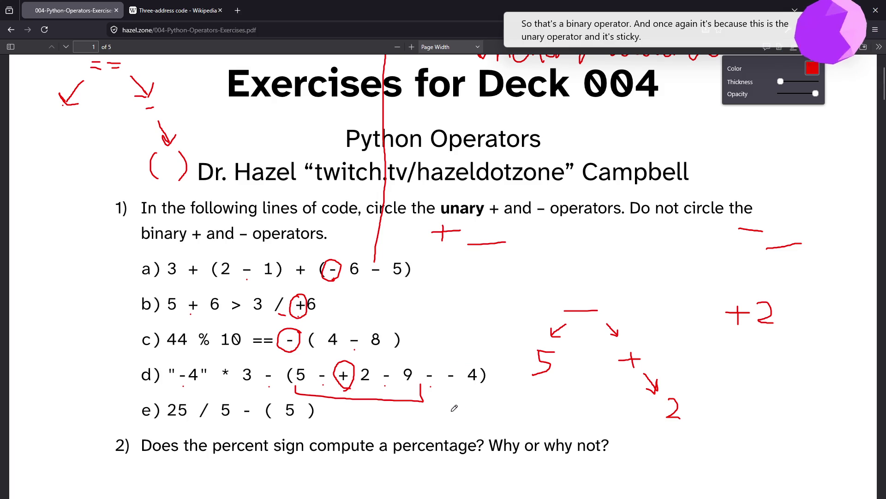
pyautogui.moveTo(461, 365)
pyautogui.mouseDown()
pyautogui.moveTo(445, 365)
pyautogui.moveTo(465, 375)
pyautogui.moveTo(462, 366)
pyautogui.mouseUp()
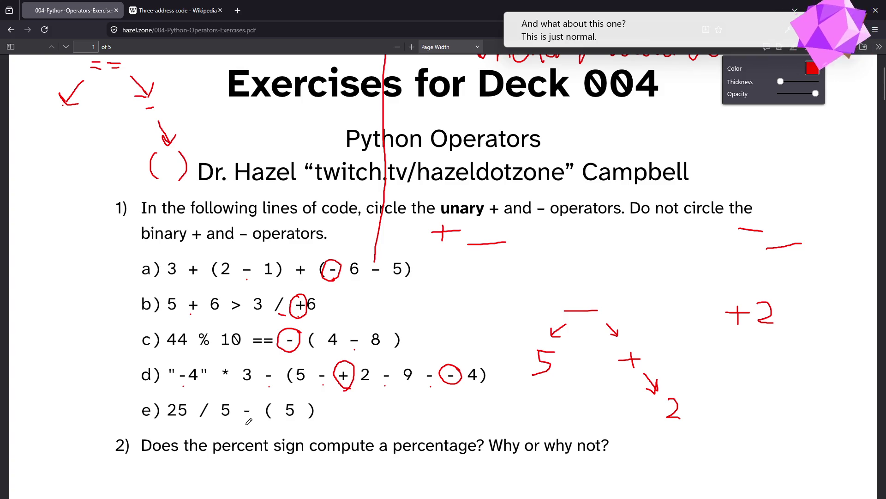
pyautogui.moveTo(269, 422); pyautogui.dragTo(277, 421)
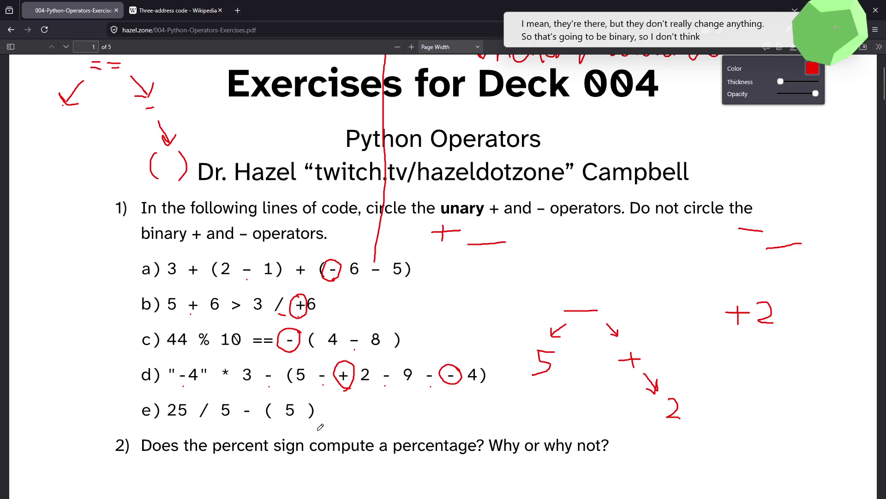
# Scroll the PDF down to questions 2 and 3 and select the Text annotation tool.
pyautogui.scroll(-3, 295, 373)
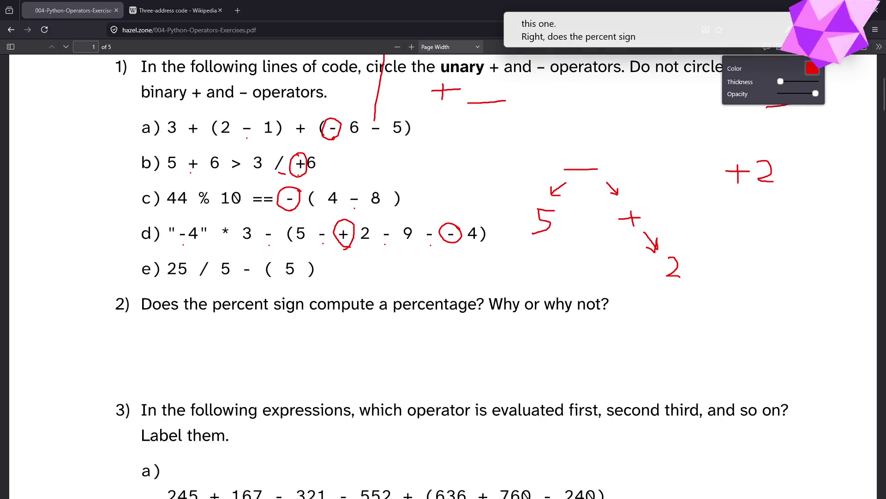
pyautogui.moveTo(785, 39)
pyautogui.mouseDown()
pyautogui.moveTo(836, 248)
pyautogui.moveTo(817, 283)
pyautogui.moveTo(711, 60)
pyautogui.moveTo(842, 351)
pyautogui.moveTo(861, 483)
pyautogui.moveTo(451, 143)
pyautogui.moveTo(450, 53)
pyautogui.moveTo(384, 26)
pyautogui.moveTo(405, 26)
pyautogui.mouseUp()
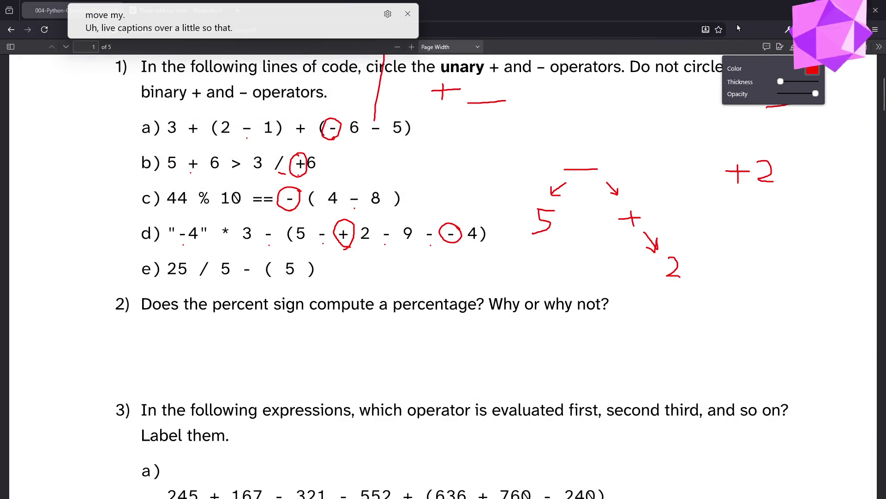
pyautogui.click(780, 47)
# Set the text annotation colour to red.
pyautogui.click(799, 68)
pyautogui.click(13, 40)
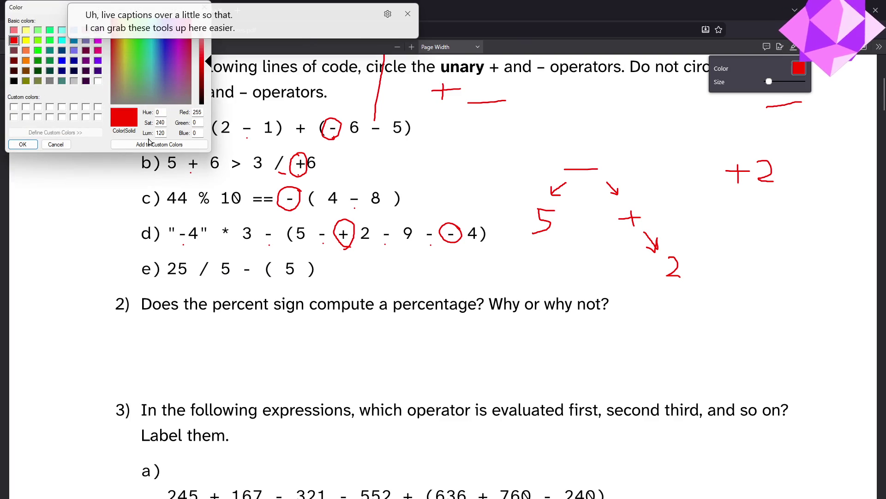
pyautogui.click(22, 144)
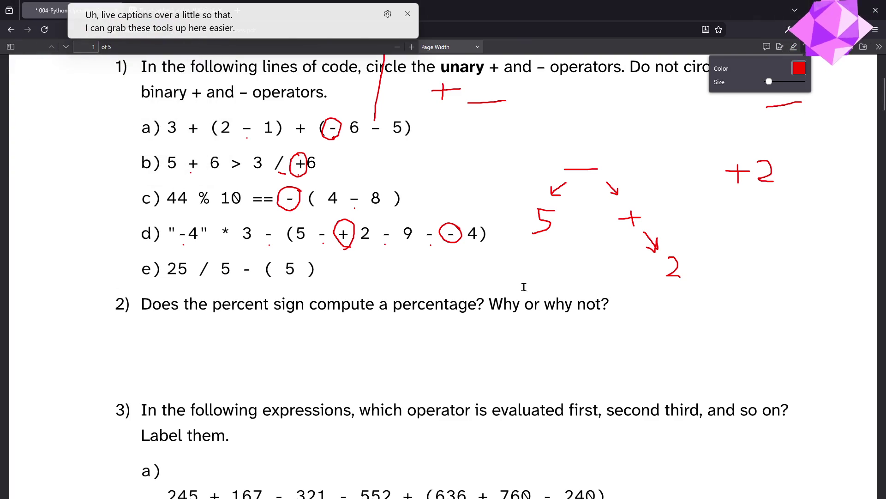
# Type under question 2: 'No! It doesn't compute a percentage. It computes the remainder.'.
pyautogui.click(141, 329)
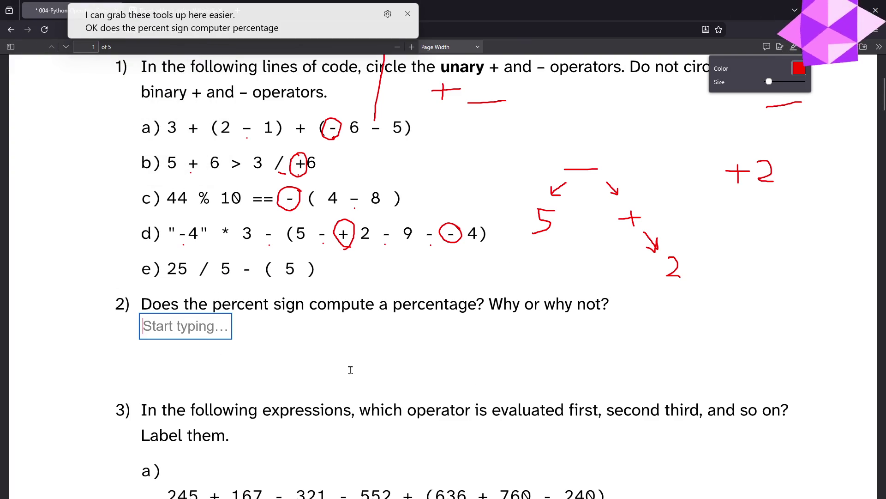
pyautogui.write('No! ')
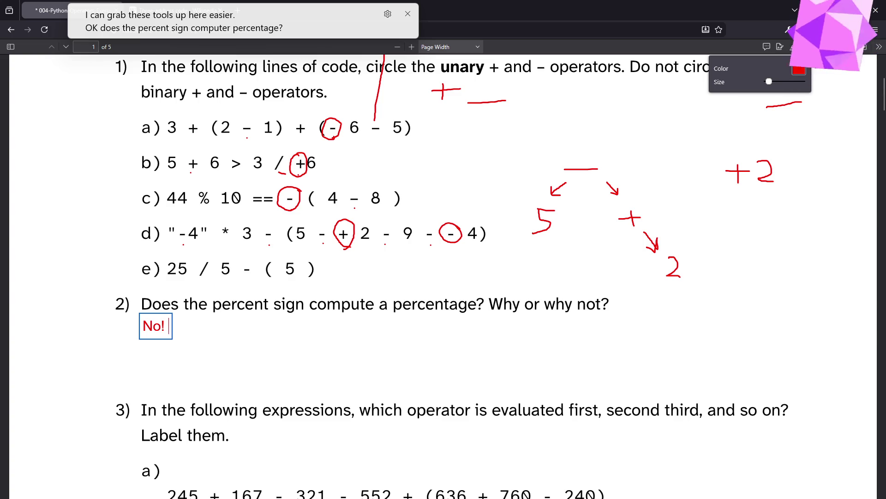
pyautogui.write("It doesn't p")
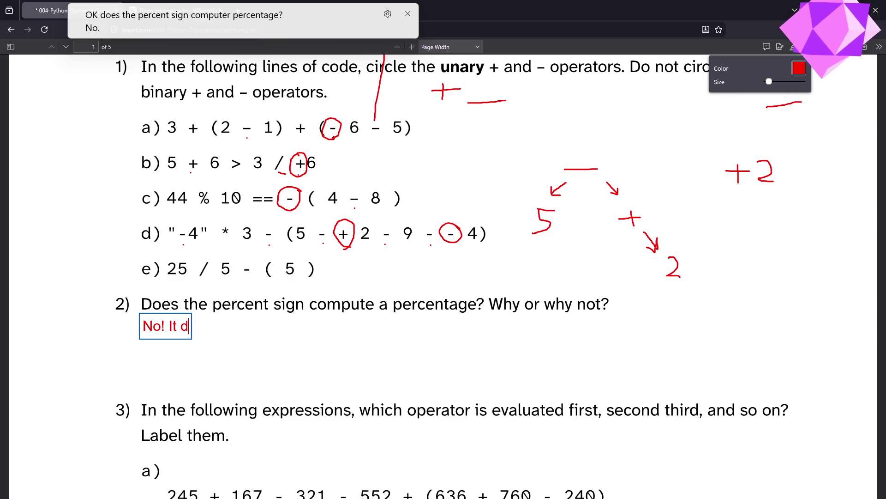
pyautogui.press('BackSpace')
pyautogui.write('cmo')
pyautogui.press('BackSpace')
pyautogui.press('BackSpace')
pyautogui.write('ompute a perce')
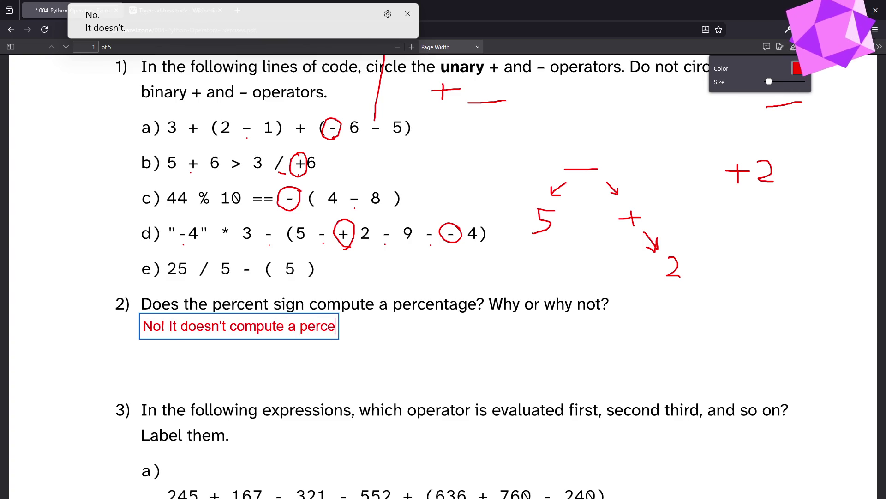
pyautogui.write('ntage. It ')
pyautogui.write('com')
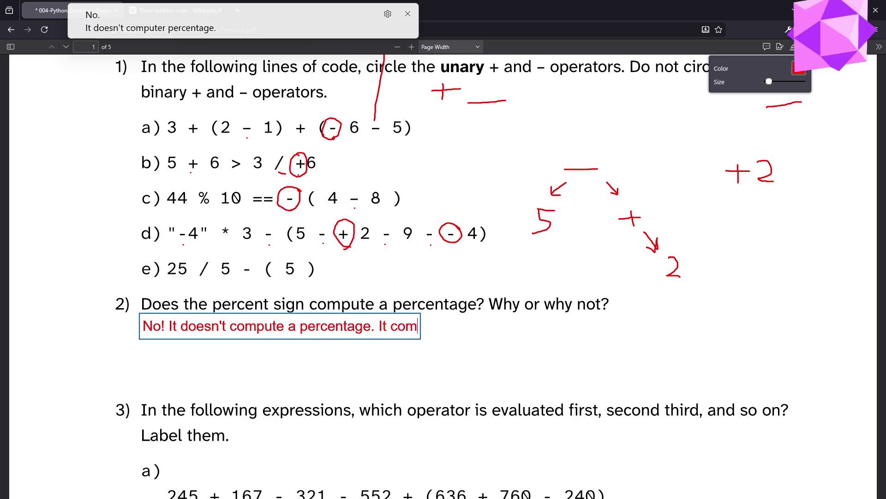
pyautogui.write('putes the remainder.')
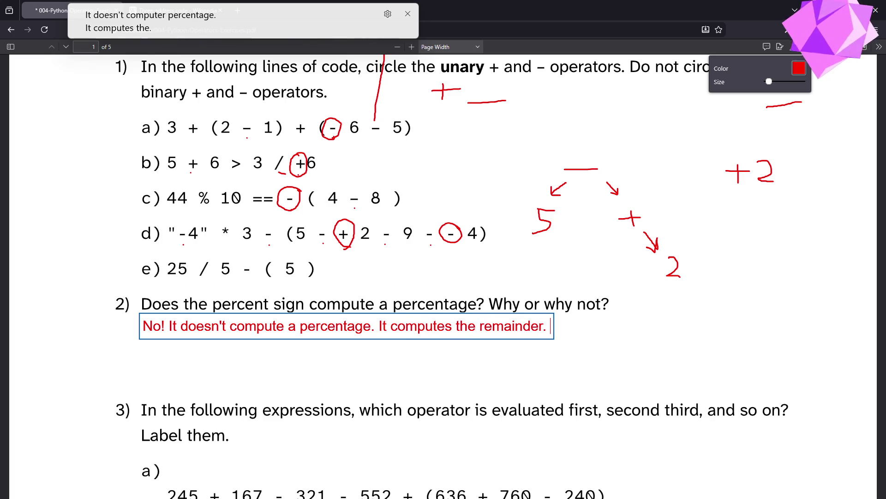
pyautogui.write('and a c')
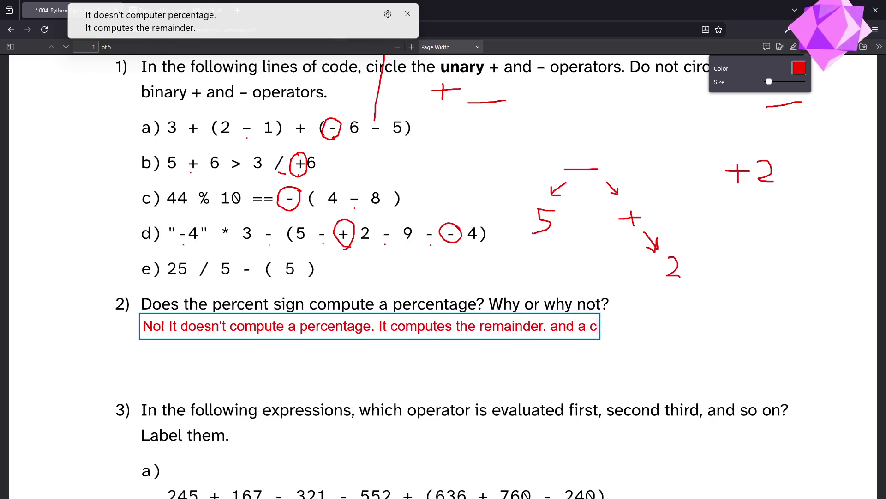
pyautogui.press('BackSpace')
pyautogui.write('percentage is')
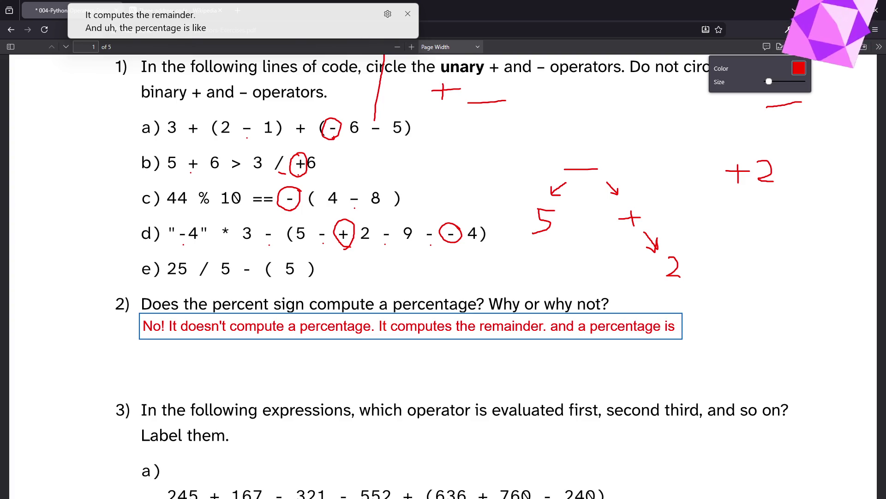
pyautogui.write(' left/')
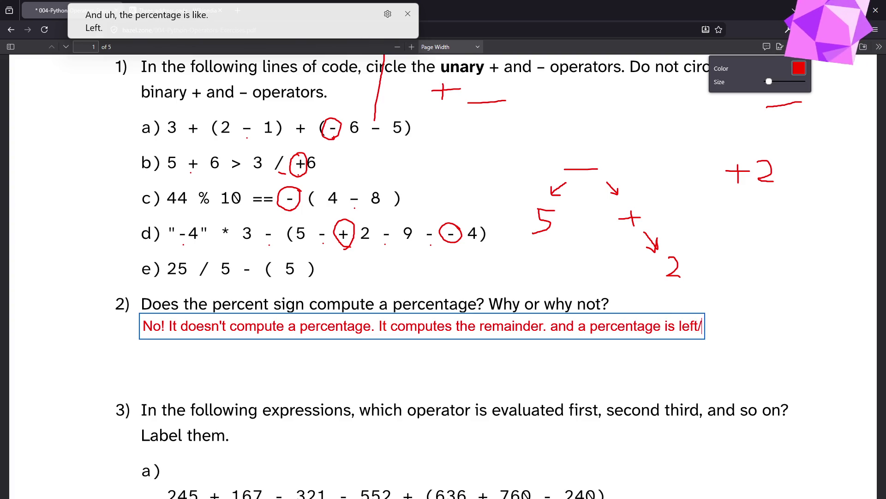
pyautogui.press('BackSpace')
pyautogui.write(' over right')
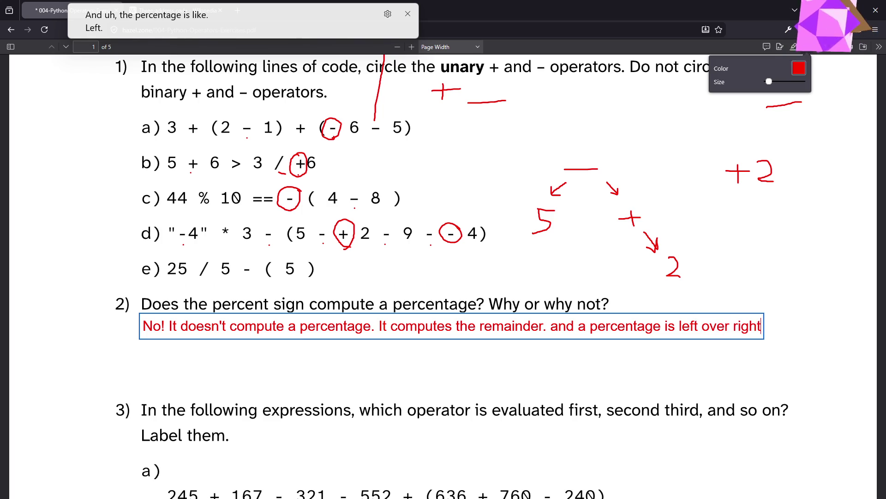
pyautogui.press('BackSpace')
pyautogui.press('BackSpace')
pyautogui.press('BackSpace')
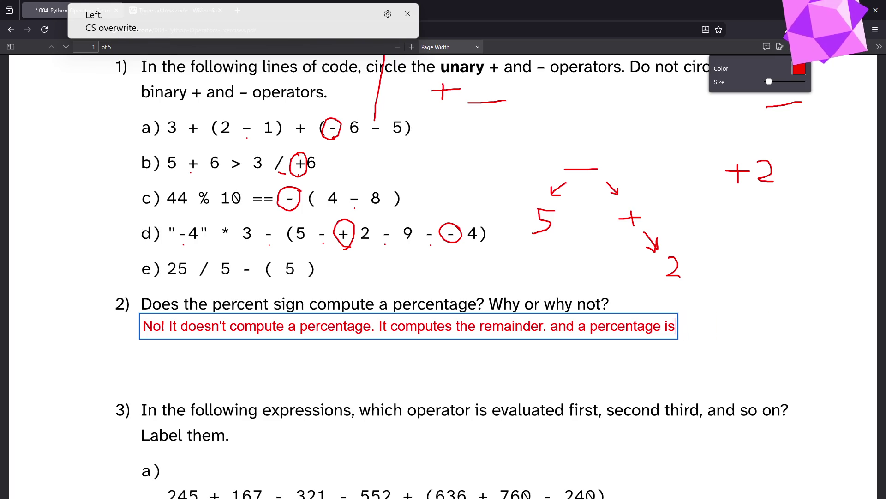
pyautogui.click(781, 47)
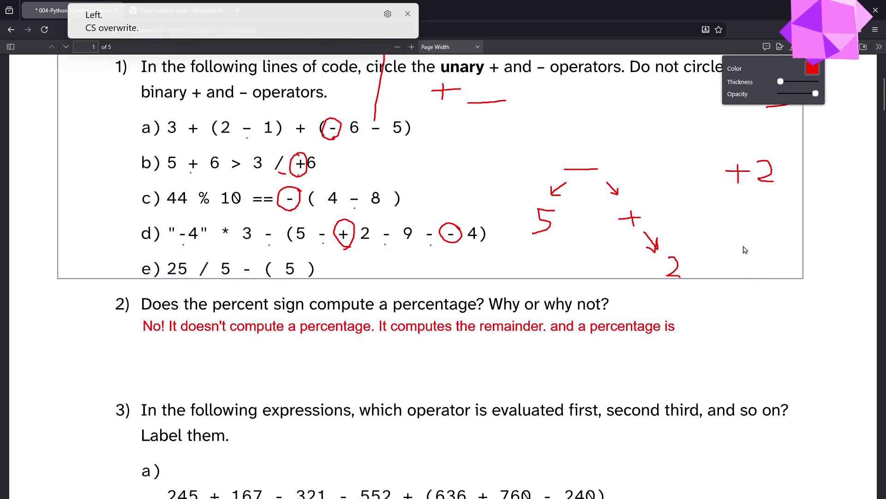
pyautogui.moveTo(719, 310)
pyautogui.mouseDown()
pyautogui.moveTo(732, 322)
pyautogui.moveTo(748, 323)
pyautogui.moveTo(746, 308)
pyautogui.moveTo(761, 306)
pyautogui.moveTo(763, 316)
pyautogui.mouseUp()
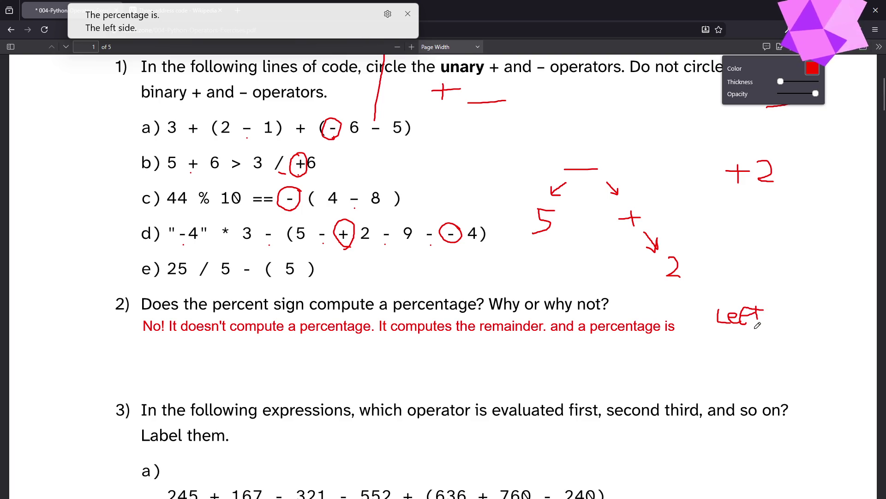
pyautogui.moveTo(712, 333)
pyautogui.mouseDown()
pyautogui.moveTo(769, 329)
pyautogui.moveTo(738, 346)
pyautogui.moveTo(743, 353)
pyautogui.moveTo(784, 322)
pyautogui.moveTo(795, 333)
pyautogui.moveTo(803, 320)
pyautogui.moveTo(818, 327)
pyautogui.moveTo(814, 320)
pyautogui.mouseUp()
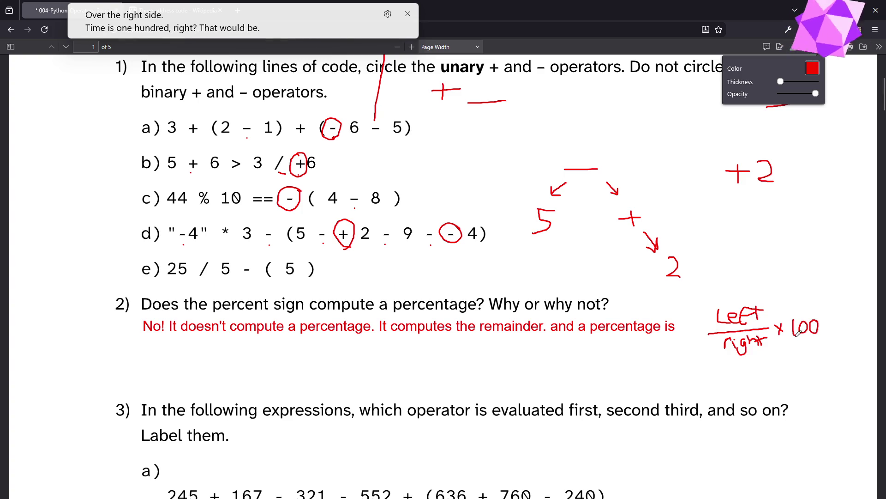
pyautogui.moveTo(715, 291); pyautogui.dragTo(795, 370)
pyautogui.moveTo(719, 357); pyautogui.dragTo(819, 276)
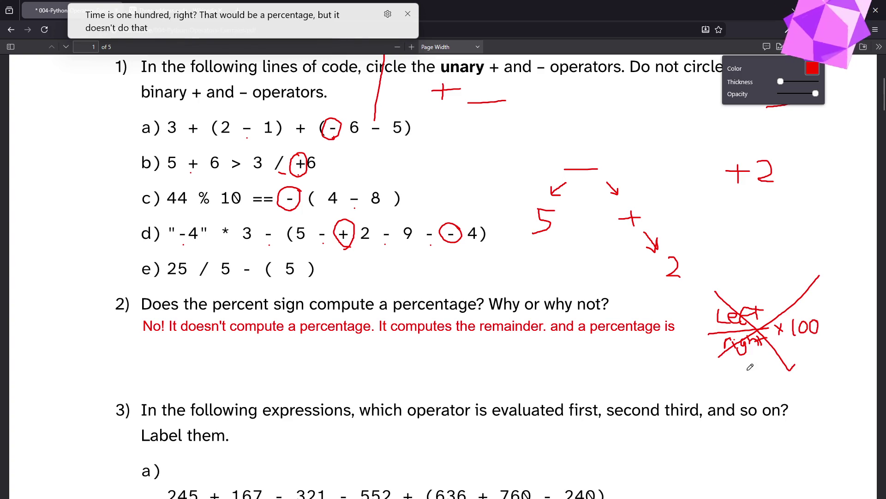
pyautogui.moveTo(322, 360)
pyautogui.mouseDown()
pyautogui.moveTo(444, 349)
pyautogui.moveTo(493, 357)
pyautogui.moveTo(451, 343)
pyautogui.moveTo(511, 357)
pyautogui.mouseUp()
pyautogui.hotkey('ctrl', 'z')
pyautogui.hotkey('ctrl', 'z')
pyautogui.click(499, 384)
pyautogui.click(493, 386)
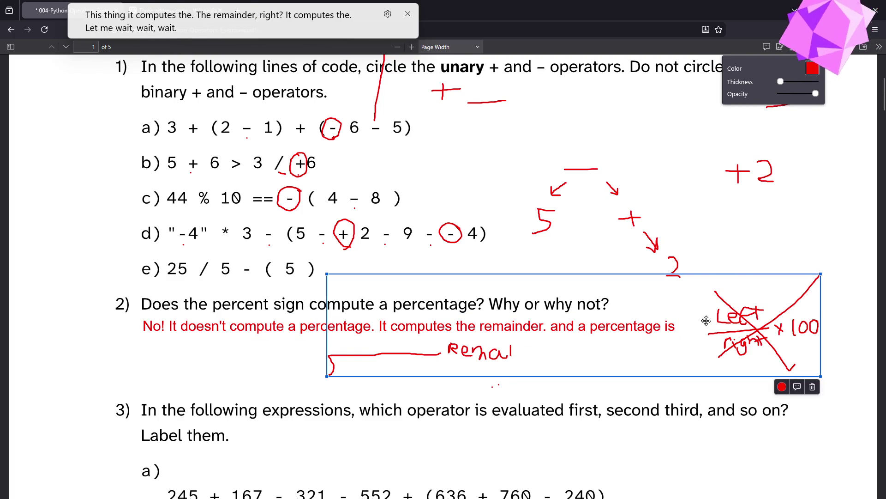
pyautogui.moveTo(739, 279); pyautogui.dragTo(745, 207)
pyautogui.moveTo(735, 298); pyautogui.dragTo(730, 383)
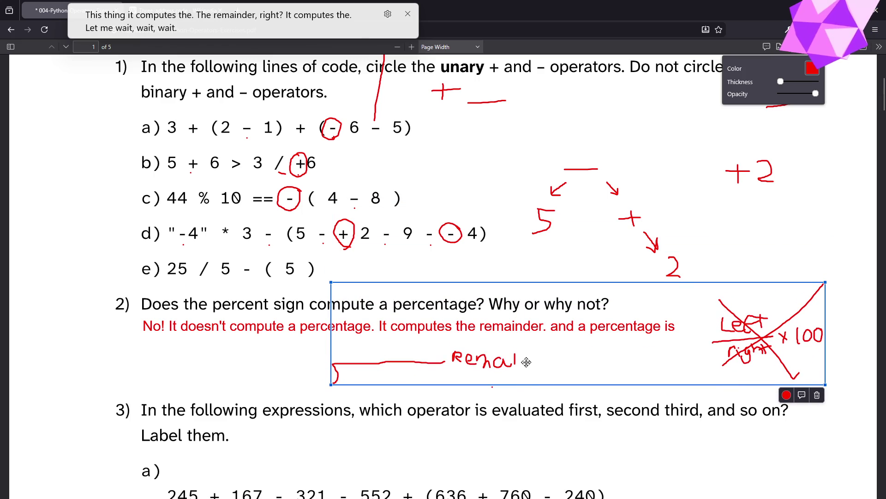
pyautogui.click(816, 396)
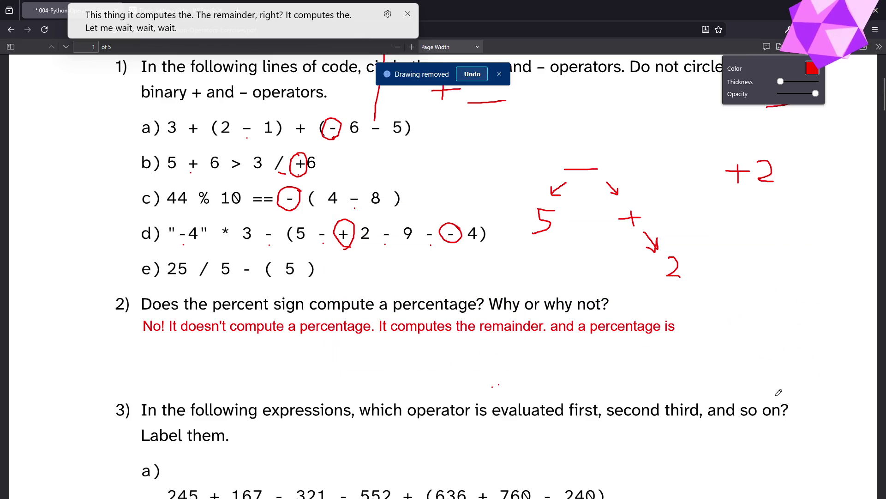
# Handwrite a long-division bracket with 'right' outside, 'left' inside and a quotient above.
pyautogui.moveTo(347, 378)
pyautogui.mouseDown()
pyautogui.moveTo(358, 362)
pyautogui.moveTo(350, 353)
pyautogui.moveTo(434, 353)
pyautogui.mouseUp()
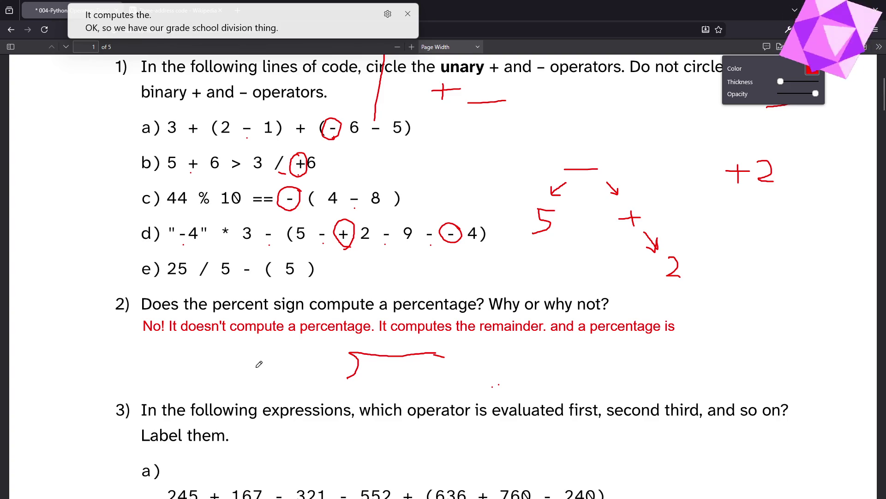
pyautogui.moveTo(286, 374)
pyautogui.mouseDown()
pyautogui.moveTo(296, 364)
pyautogui.moveTo(310, 384)
pyautogui.mouseUp()
pyautogui.click(301, 361)
pyautogui.moveTo(326, 358)
pyautogui.mouseDown()
pyautogui.moveTo(326, 379)
pyautogui.moveTo(342, 365)
pyautogui.moveTo(390, 381)
pyautogui.moveTo(403, 361)
pyautogui.moveTo(408, 376)
pyautogui.mouseUp()
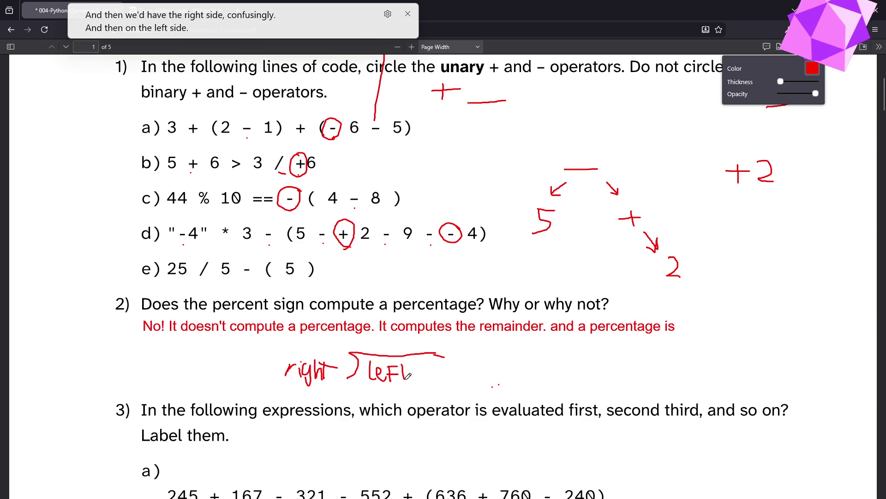
pyautogui.moveTo(393, 336)
pyautogui.mouseDown()
pyautogui.moveTo(386, 339)
pyautogui.moveTo(396, 355)
pyautogui.moveTo(414, 340)
pyautogui.mouseUp()
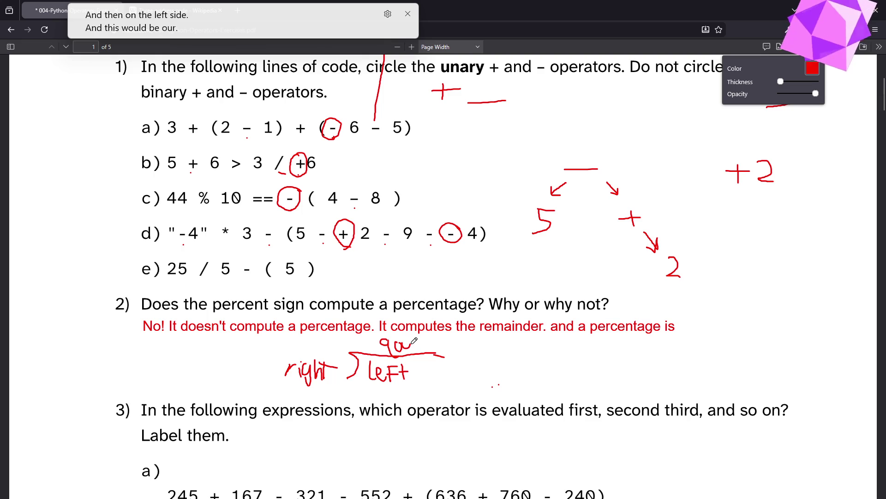
pyautogui.click(417, 354)
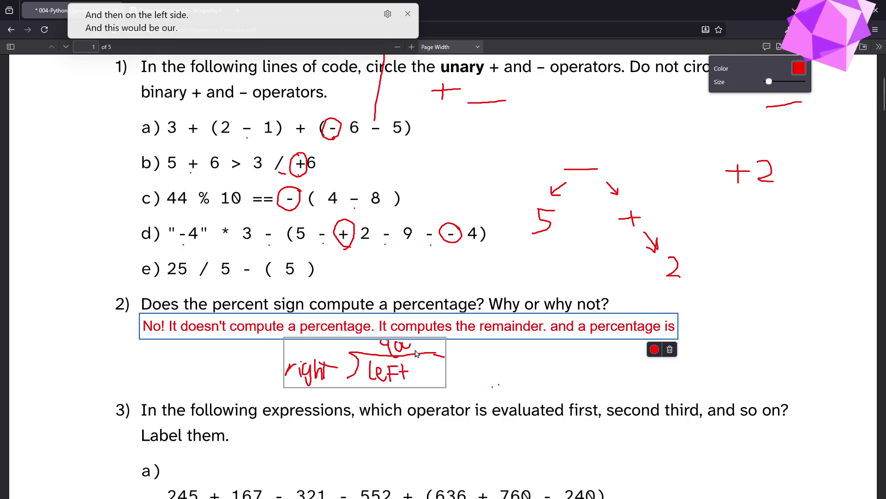
# Select the division sketch and nudge it slightly lower.
pyautogui.click(434, 383)
pyautogui.click(436, 374)
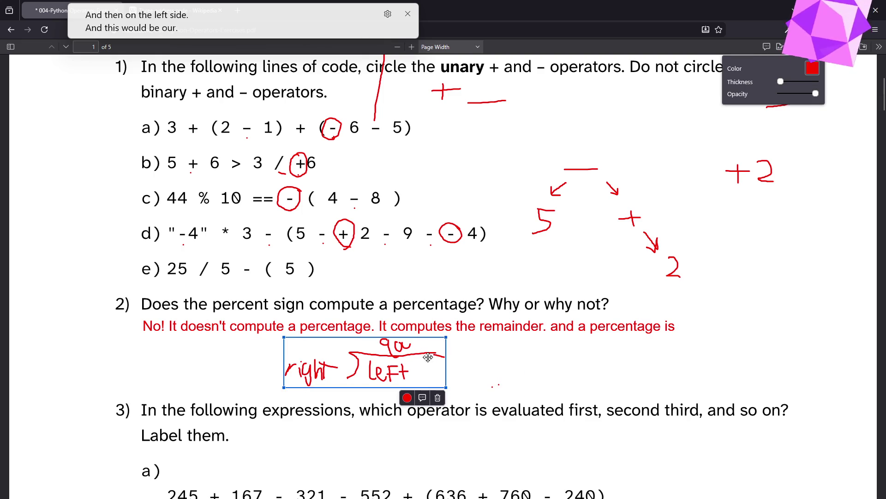
pyautogui.moveTo(441, 365); pyautogui.dragTo(442, 378)
pyautogui.click(471, 367)
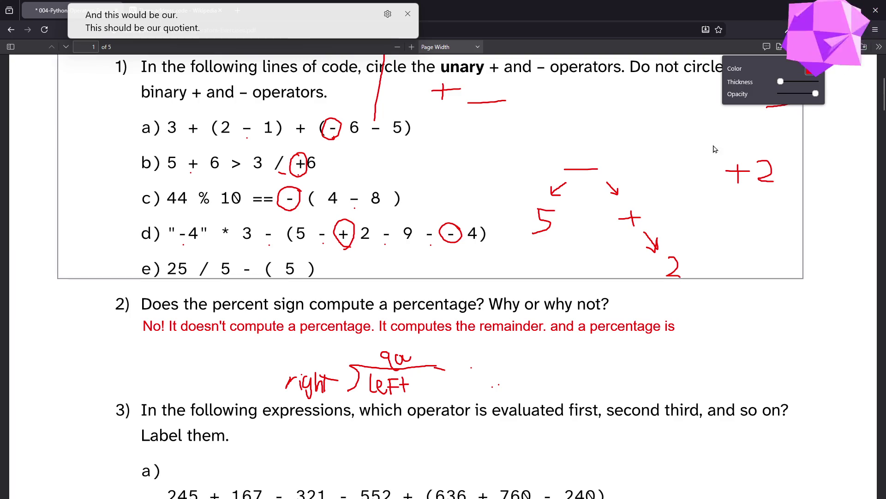
# Add typed red labels 'quotient' and 'remainder' above the long-division sketch.
pyautogui.click(780, 46)
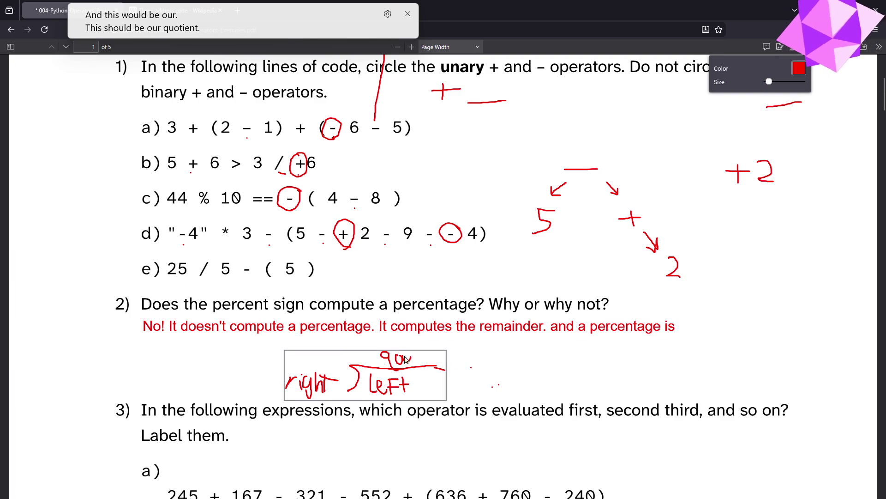
pyautogui.click(369, 345)
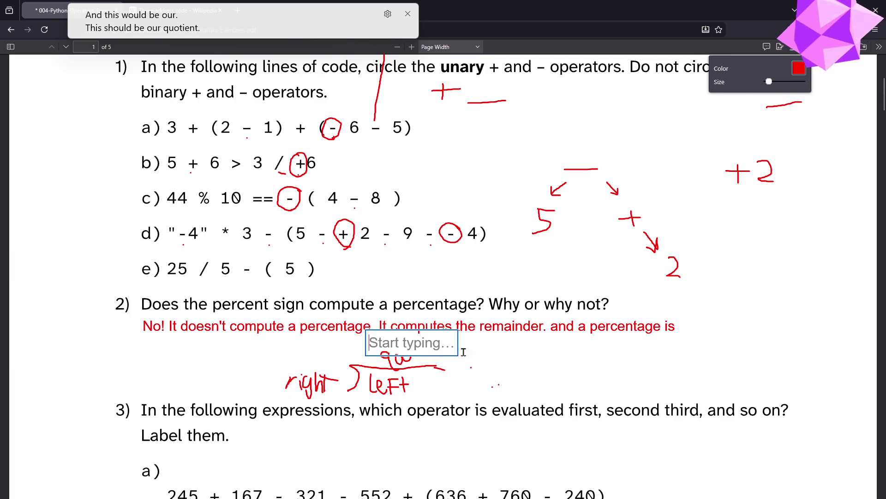
pyautogui.write('quotient ')
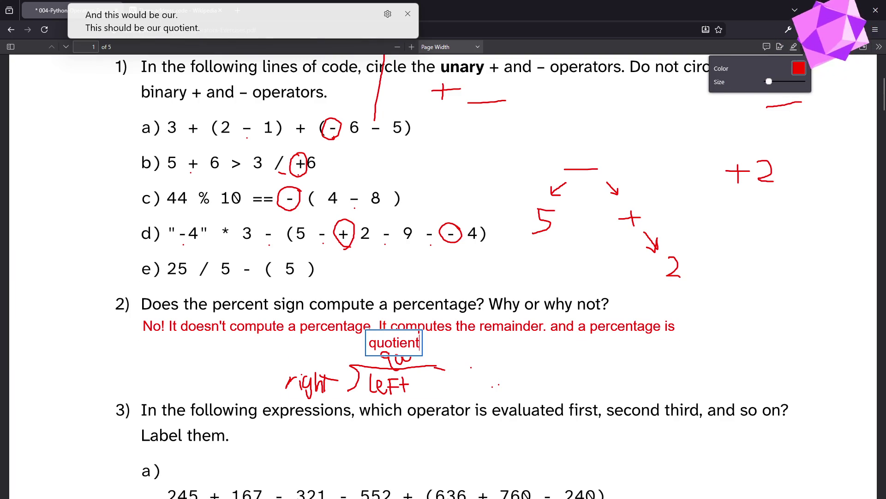
pyautogui.write('          remaind')
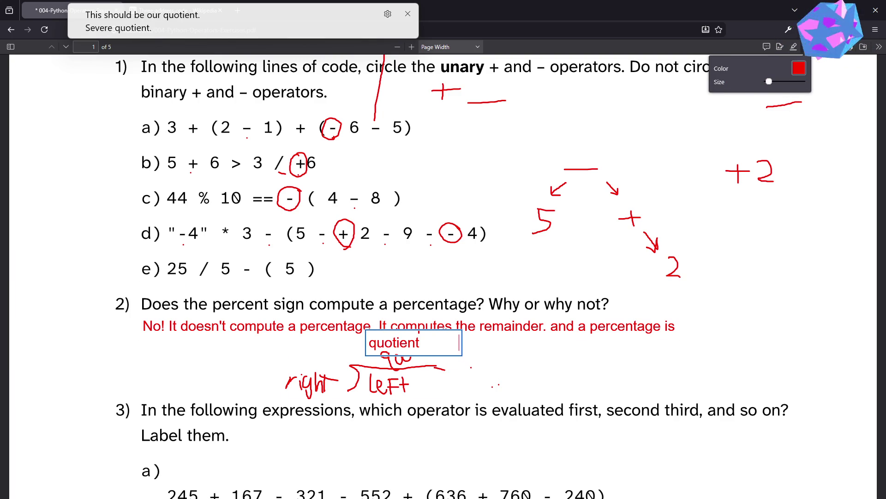
pyautogui.write('er')
pyautogui.press('Escape')
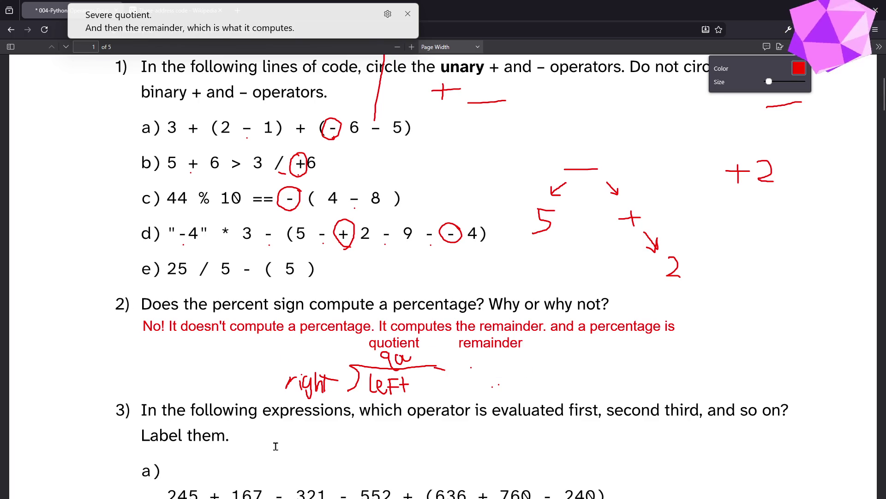
# Scroll down to question 3's expressions a) to c) and start writing P in the right margin.
pyautogui.click(354, 392)
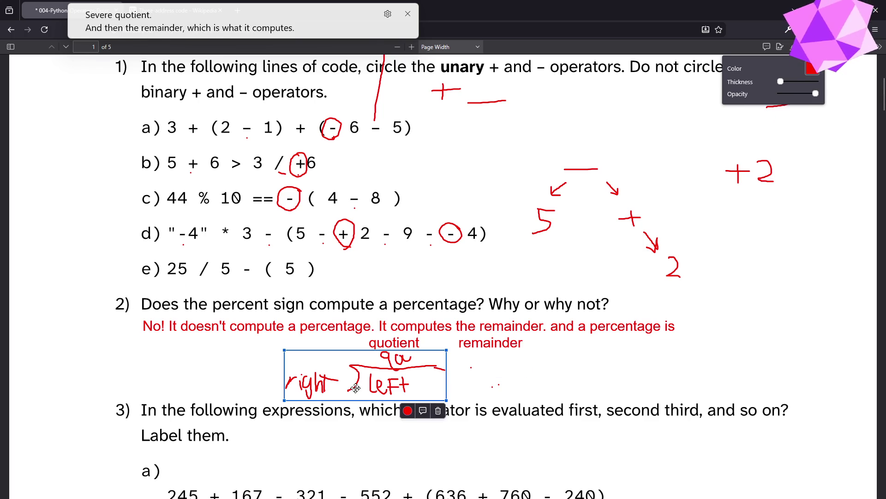
pyautogui.scroll(-3, 780, 409)
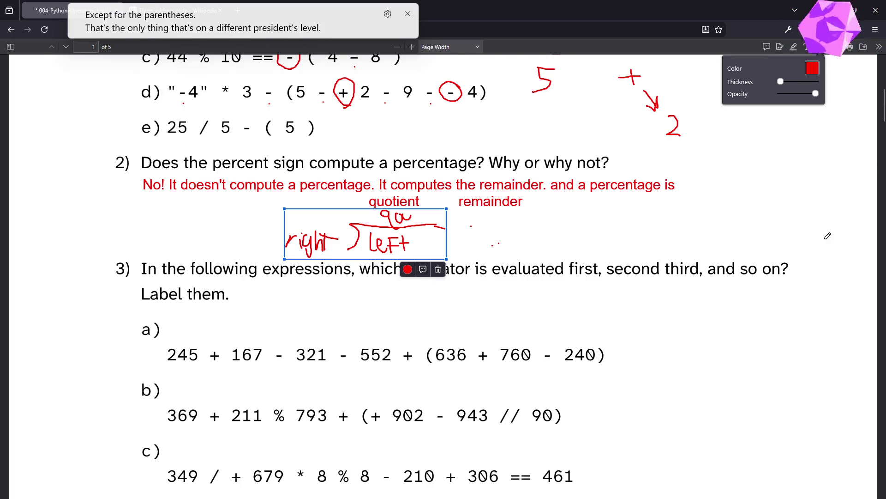
pyautogui.moveTo(811, 204)
pyautogui.mouseDown()
pyautogui.moveTo(808, 272)
pyautogui.moveTo(820, 244)
pyautogui.moveTo(822, 275)
pyautogui.mouseUp()
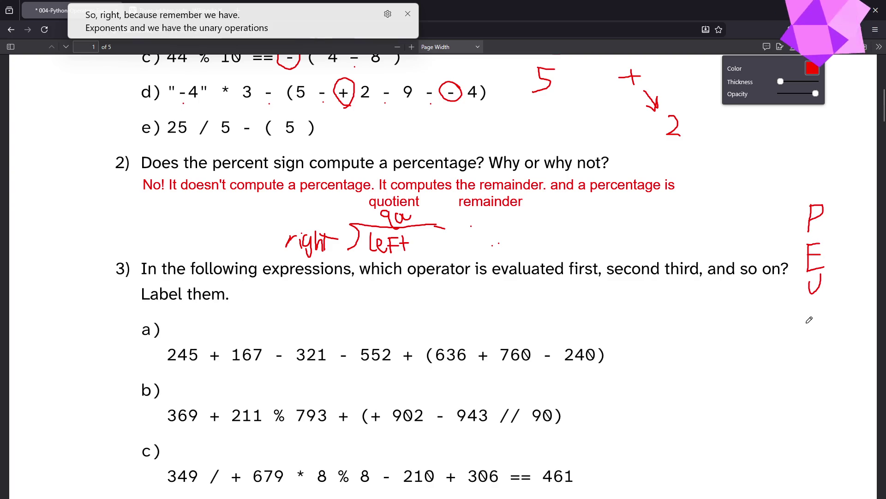
# Write MD and AS below U in the margin list, link P to expression a), and box A S.
pyautogui.moveTo(805, 325)
pyautogui.mouseDown()
pyautogui.moveTo(824, 304)
pyautogui.moveTo(830, 326)
pyautogui.mouseUp()
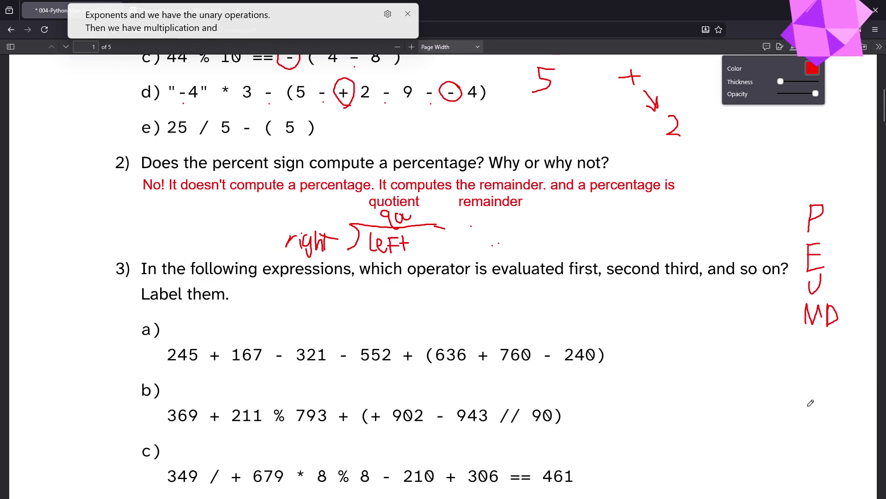
pyautogui.moveTo(801, 359)
pyautogui.mouseDown()
pyautogui.moveTo(820, 354)
pyautogui.moveTo(820, 343)
pyautogui.moveTo(835, 345)
pyautogui.moveTo(838, 385)
pyautogui.mouseUp()
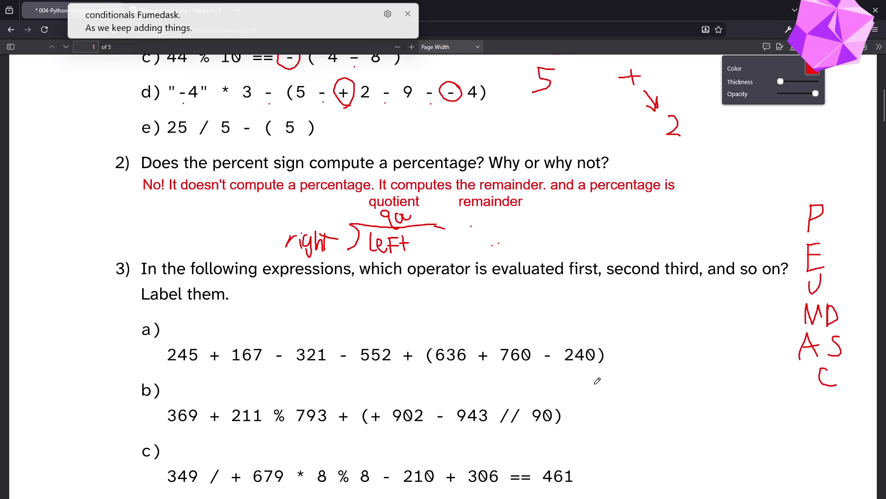
pyautogui.moveTo(802, 215); pyautogui.dragTo(607, 346)
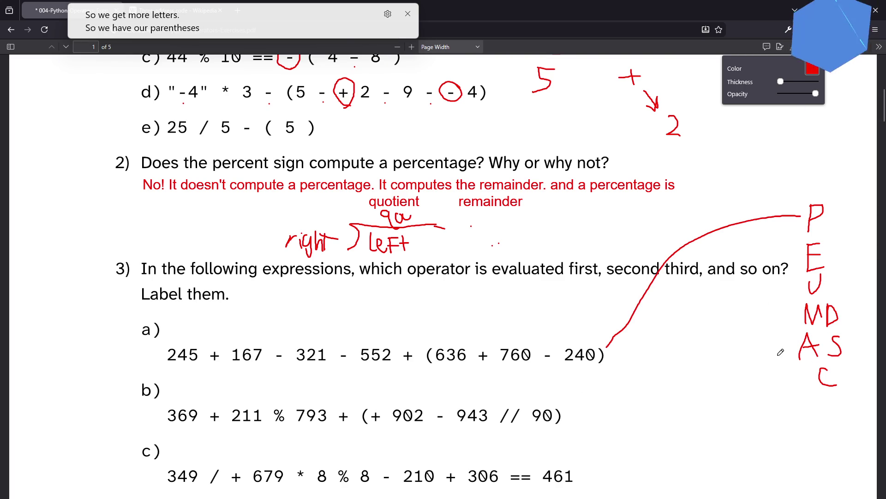
pyautogui.moveTo(782, 365)
pyautogui.mouseDown()
pyautogui.moveTo(853, 356)
pyautogui.moveTo(815, 331)
pyautogui.moveTo(767, 350)
pyautogui.moveTo(773, 365)
pyautogui.mouseUp()
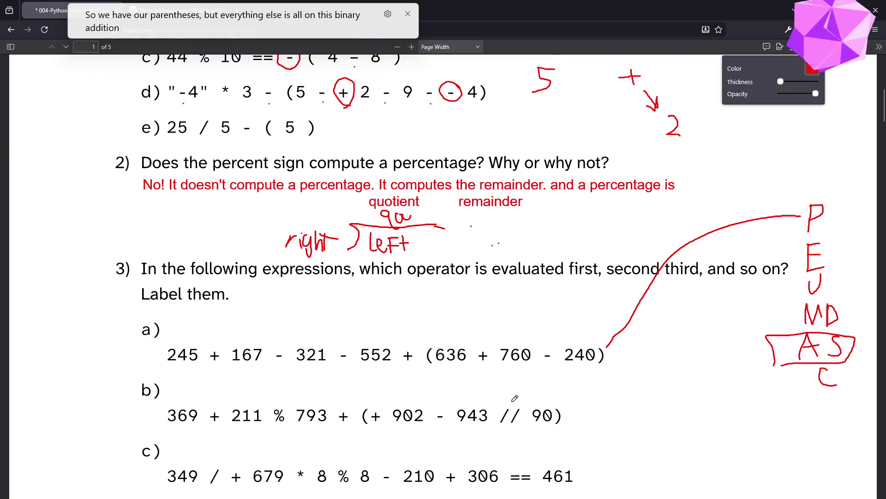
# Dot each plus and minus in expression a), from the + after 245 to the minus before 240.
pyautogui.click(212, 368)
pyautogui.click(277, 364)
pyautogui.click(341, 364)
pyautogui.click(404, 365)
pyautogui.click(482, 368)
pyautogui.click(550, 368)
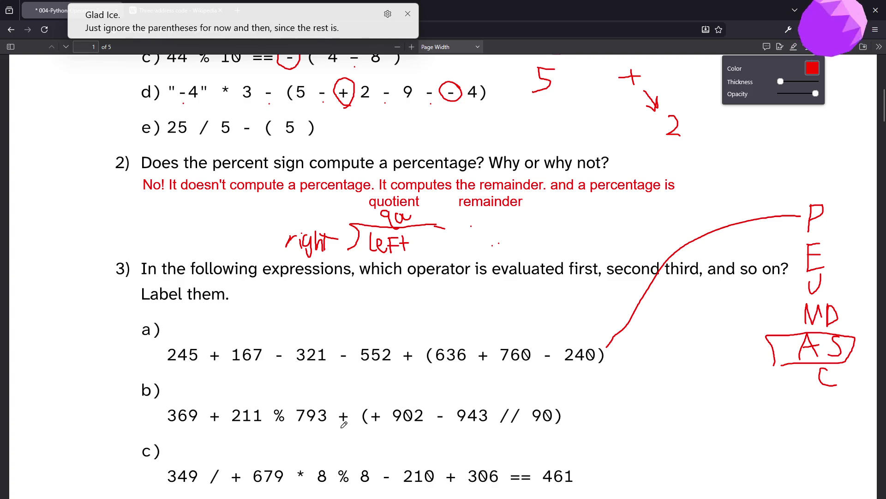
pyautogui.click(373, 254)
# Write circled 1, 2 and 3 above expression a)'s first operators, beginning a 4 above 552.
pyautogui.click(372, 261)
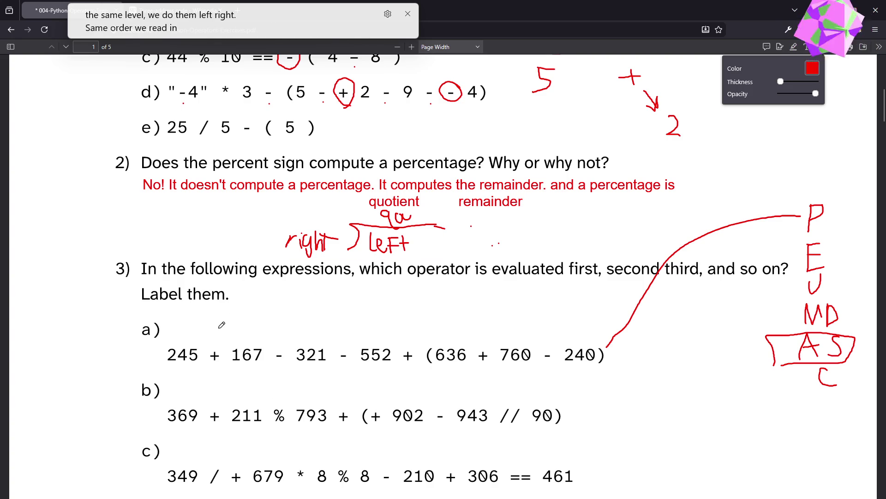
pyautogui.moveTo(215, 328)
pyautogui.mouseDown()
pyautogui.moveTo(207, 332)
pyautogui.moveTo(216, 336)
pyautogui.moveTo(219, 322)
pyautogui.mouseUp()
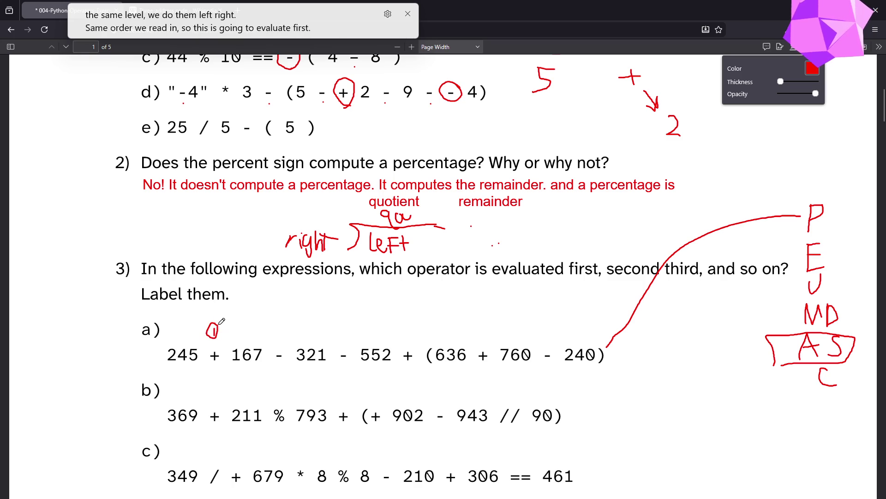
pyautogui.moveTo(277, 330)
pyautogui.mouseDown()
pyautogui.moveTo(286, 337)
pyautogui.moveTo(265, 329)
pyautogui.moveTo(286, 331)
pyautogui.moveTo(277, 322)
pyautogui.mouseUp()
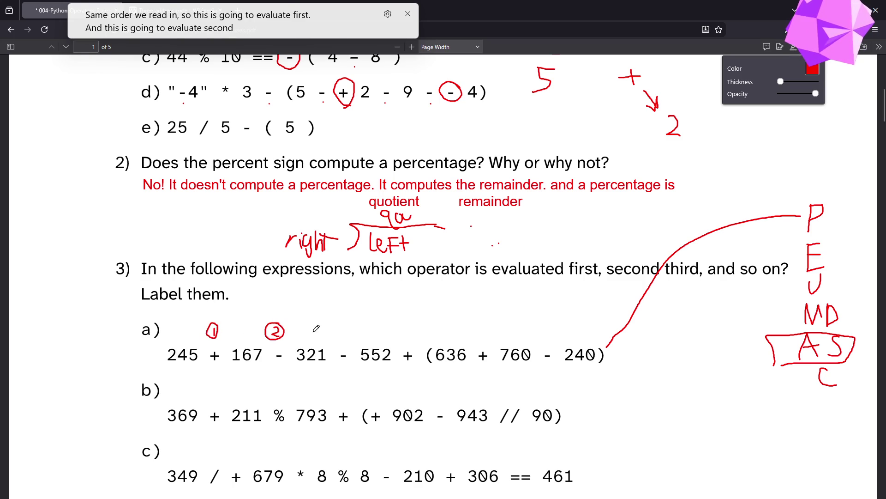
pyautogui.moveTo(342, 332)
pyautogui.mouseDown()
pyautogui.moveTo(349, 317)
pyautogui.moveTo(335, 339)
pyautogui.moveTo(350, 310)
pyautogui.mouseUp()
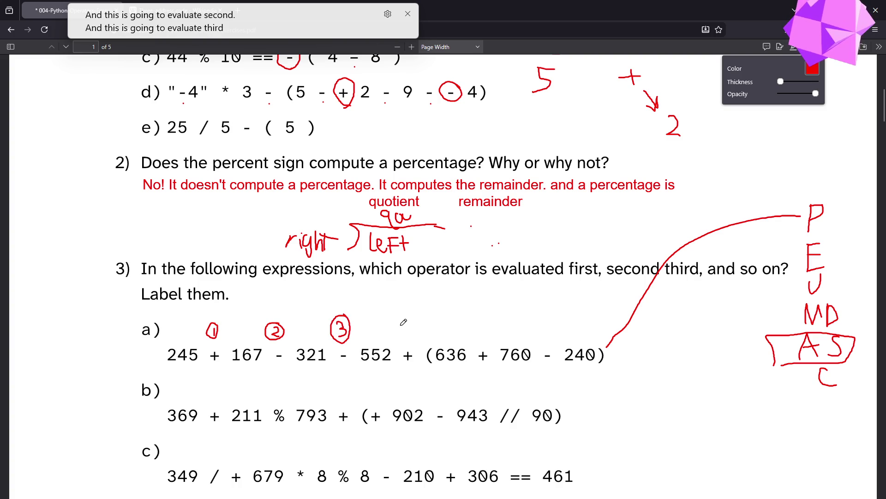
pyautogui.moveTo(405, 323)
pyautogui.mouseDown()
pyautogui.moveTo(403, 336)
pyautogui.moveTo(411, 333)
pyautogui.mouseUp()
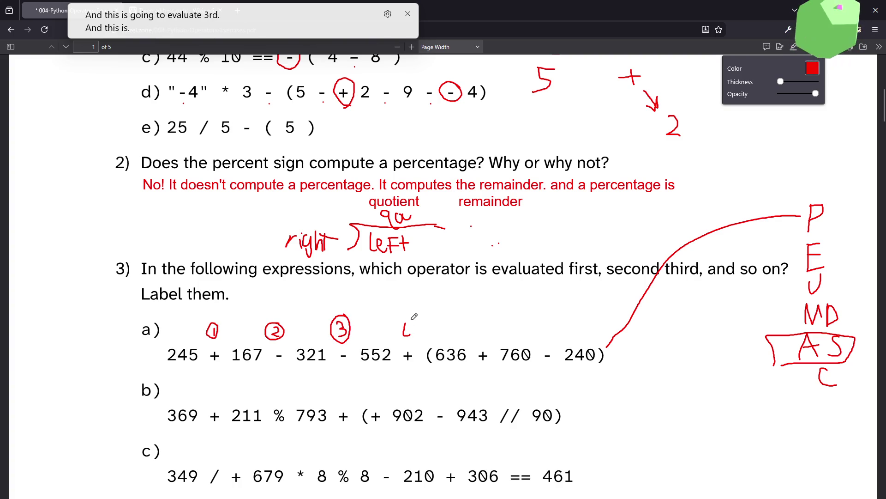
pyautogui.press('Escape')
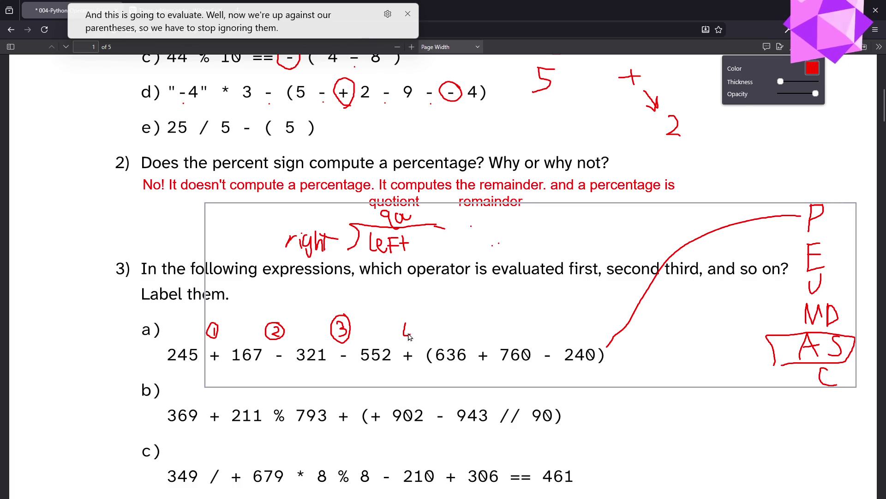
# Delete the old PEMDAS ink drawing and rewrite 1 and 2 above a)'s first plus and minus.
pyautogui.click(696, 309)
pyautogui.press('Delete')
pyautogui.moveTo(213, 326); pyautogui.dragTo(213, 338)
pyautogui.moveTo(276, 328)
pyautogui.mouseDown()
pyautogui.moveTo(290, 339)
pyautogui.moveTo(349, 335)
pyautogui.moveTo(336, 344)
pyautogui.mouseUp()
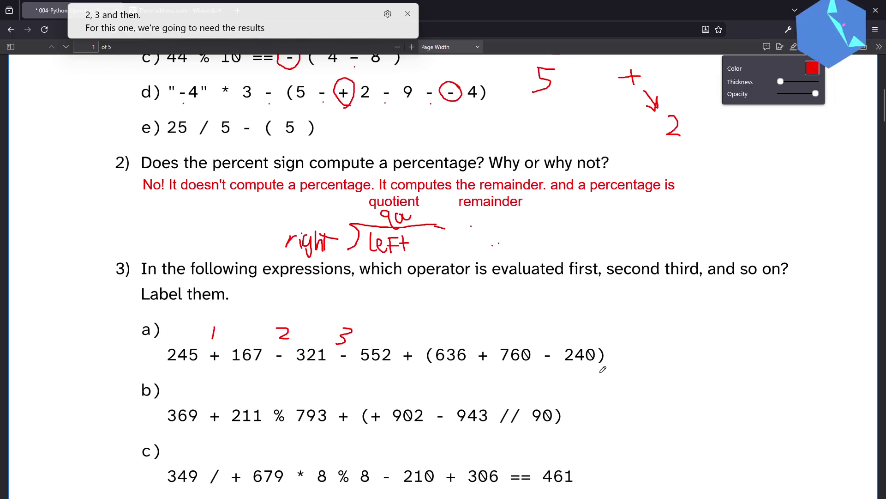
# Try labels 4, 5, 6 and a box around a)'s parentheses, then undo them.
pyautogui.moveTo(476, 328); pyautogui.dragTo(490, 344)
pyautogui.moveTo(562, 326); pyautogui.dragTo(538, 342)
pyautogui.moveTo(419, 325); pyautogui.dragTo(402, 338)
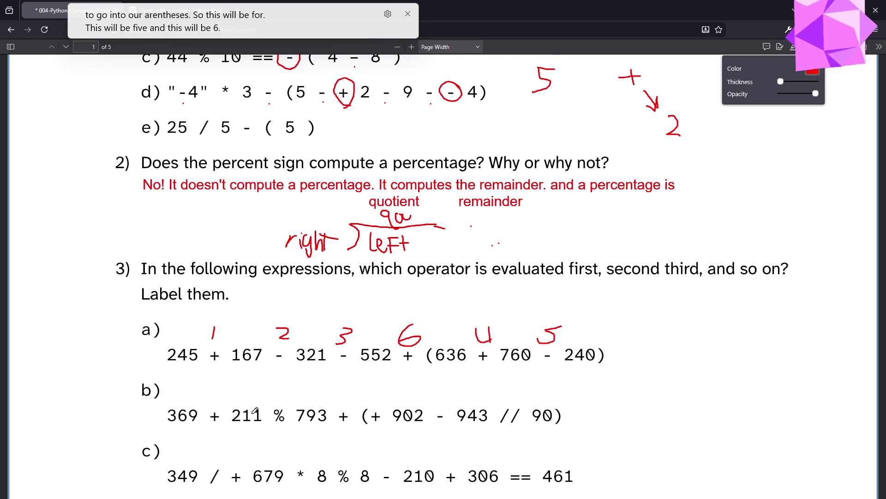
pyautogui.hotkey('ctrl', 'z')
pyautogui.hotkey('ctrl', 'z')
pyautogui.hotkey('ctrl', 'z')
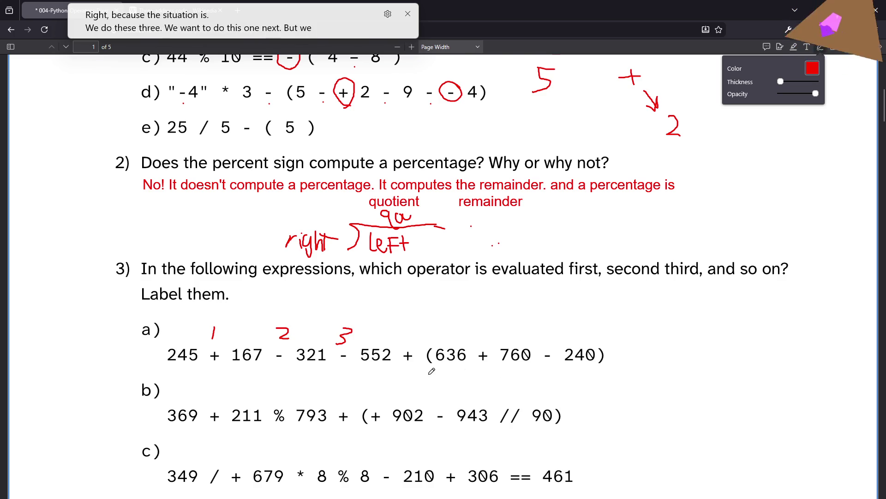
pyautogui.moveTo(427, 341)
pyautogui.mouseDown()
pyautogui.moveTo(463, 365)
pyautogui.moveTo(609, 356)
pyautogui.moveTo(604, 344)
pyautogui.moveTo(423, 345)
pyautogui.mouseUp()
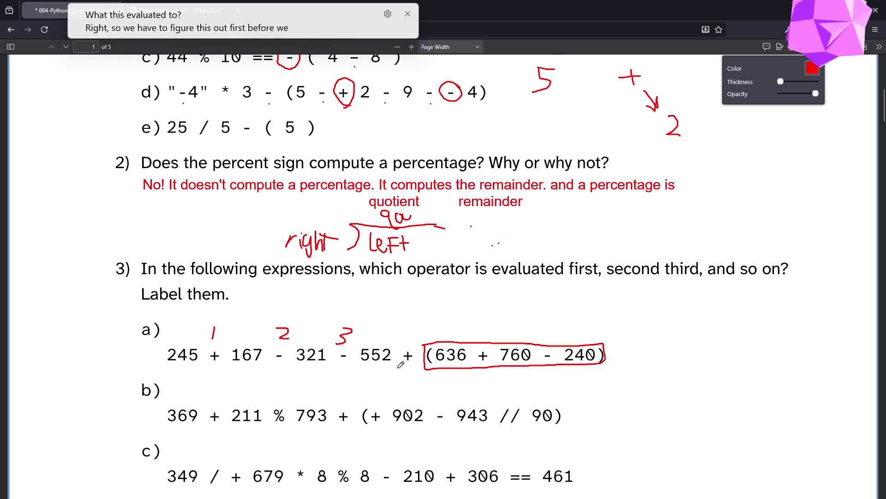
pyautogui.hotkey('ctrl', 'z')
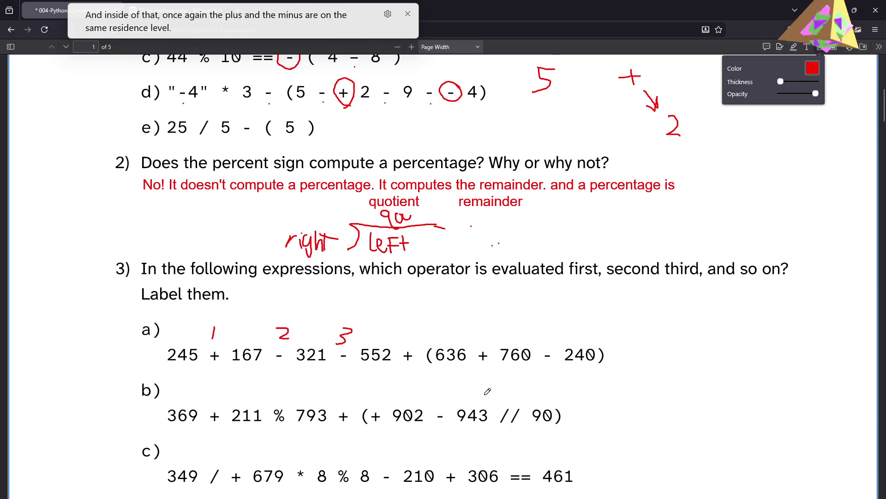
# Label a)'s + before 760 as 4, the - before 240 as 5, and the + after 552 as 6.
pyautogui.moveTo(481, 329); pyautogui.dragTo(489, 344)
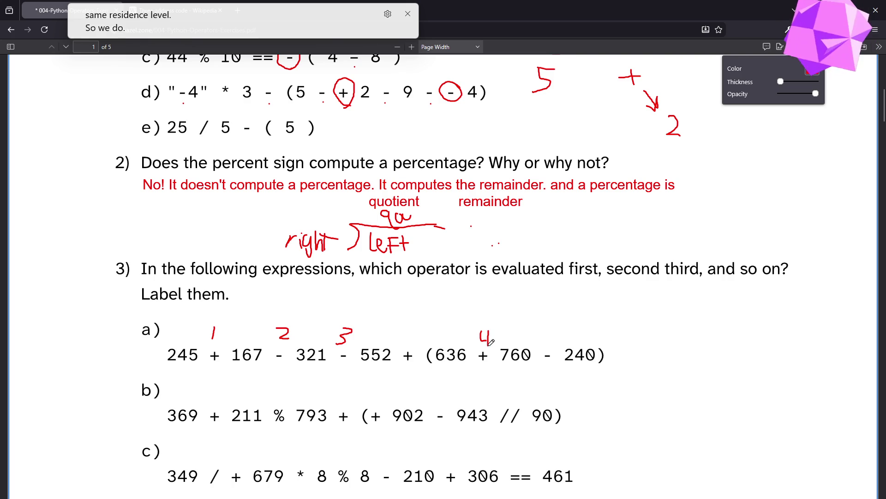
pyautogui.moveTo(556, 331)
pyautogui.mouseDown()
pyautogui.moveTo(541, 333)
pyautogui.moveTo(554, 343)
pyautogui.moveTo(544, 353)
pyautogui.mouseUp()
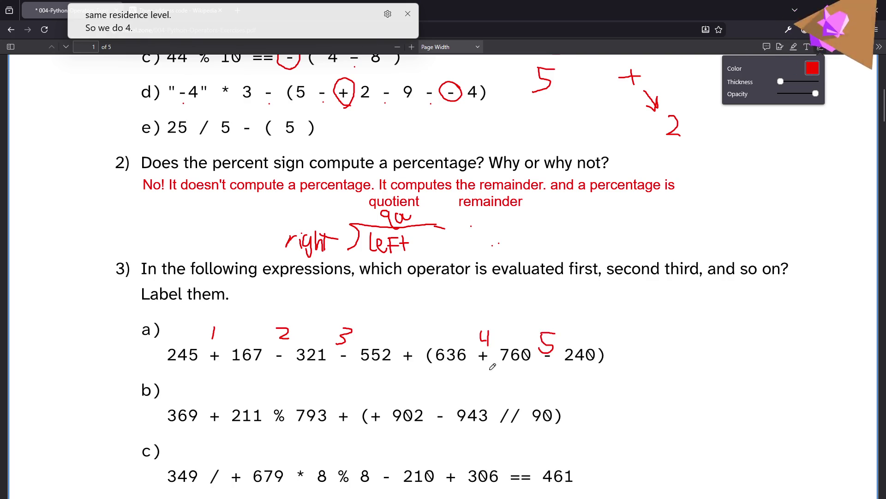
pyautogui.moveTo(412, 322); pyautogui.dragTo(401, 334)
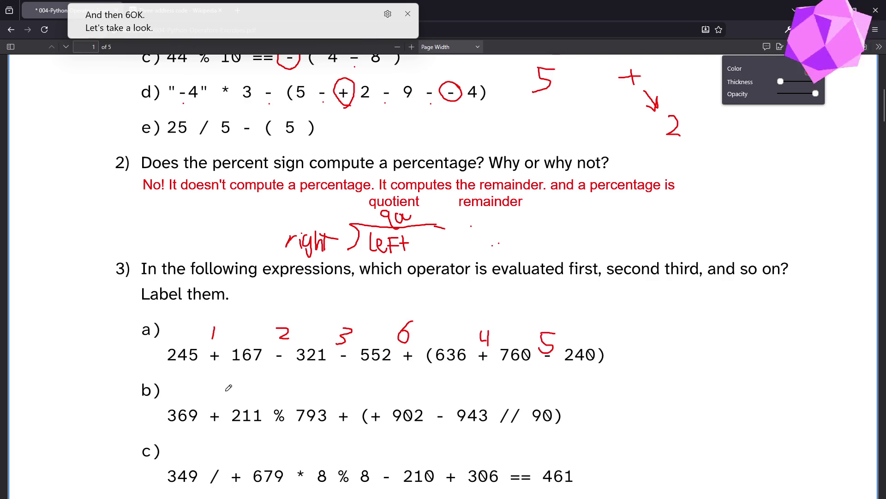
pyautogui.scroll(-3, 238, 389)
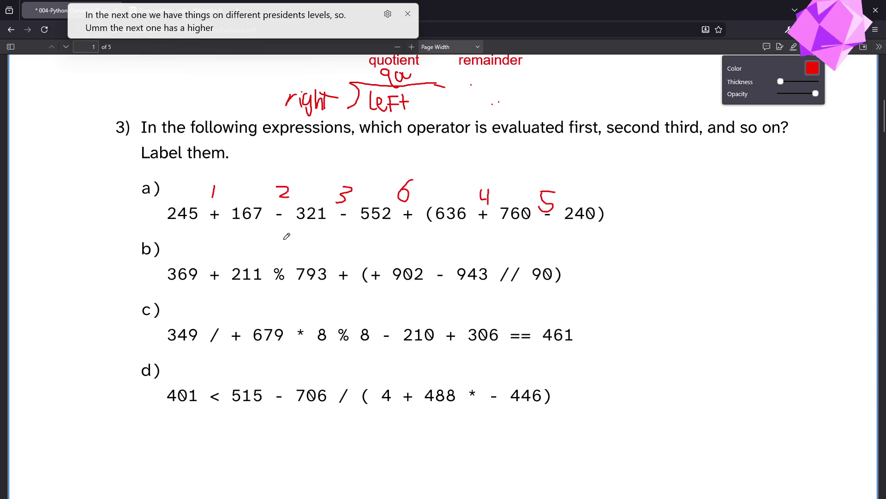
# Write a red 1 above the % in expression b), discarding a trial % sketch in the margin.
pyautogui.moveTo(282, 237); pyautogui.dragTo(282, 264)
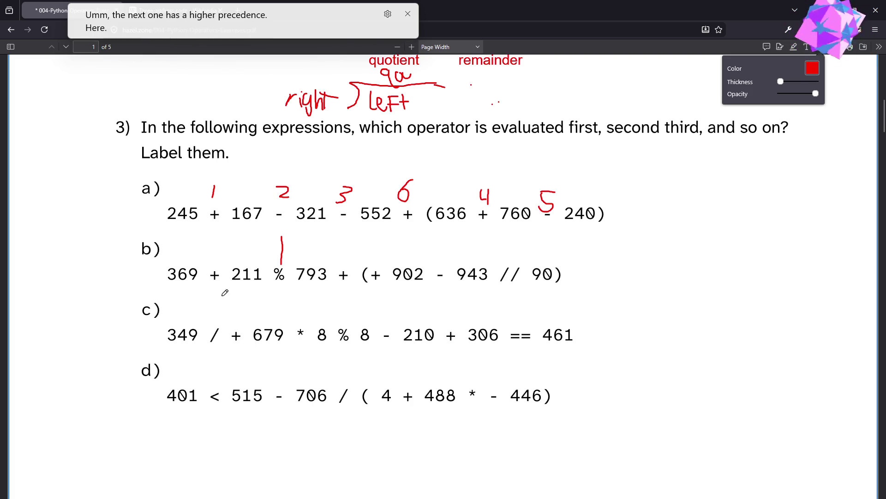
pyautogui.hotkey('ctrl', 'z')
pyautogui.moveTo(281, 236); pyautogui.dragTo(284, 258)
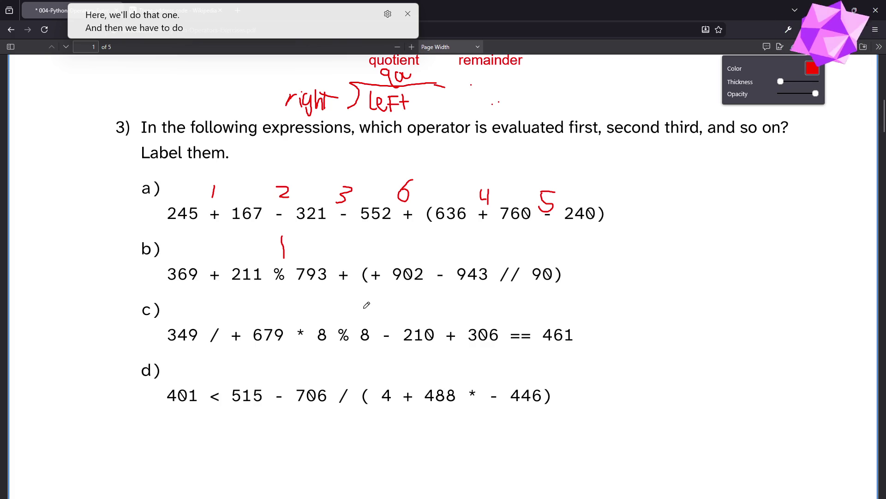
pyautogui.moveTo(782, 148)
pyautogui.mouseDown()
pyautogui.moveTo(803, 143)
pyautogui.moveTo(797, 163)
pyautogui.moveTo(741, 212)
pyautogui.moveTo(739, 202)
pyautogui.moveTo(763, 206)
pyautogui.mouseUp()
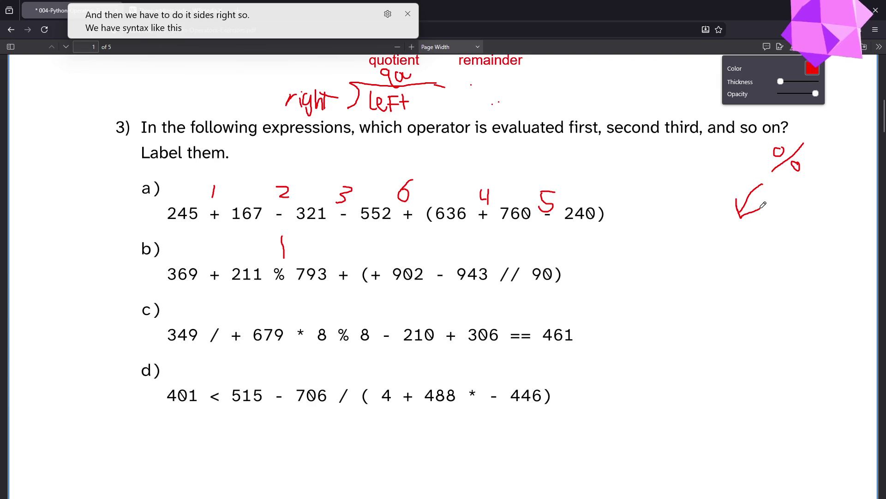
pyautogui.moveTo(823, 191)
pyautogui.mouseDown()
pyautogui.moveTo(841, 197)
pyautogui.moveTo(827, 214)
pyautogui.mouseUp()
pyautogui.hotkey('ctrl', 'z')
pyautogui.hotkey('ctrl', 'z')
pyautogui.hotkey('ctrl', 'z')
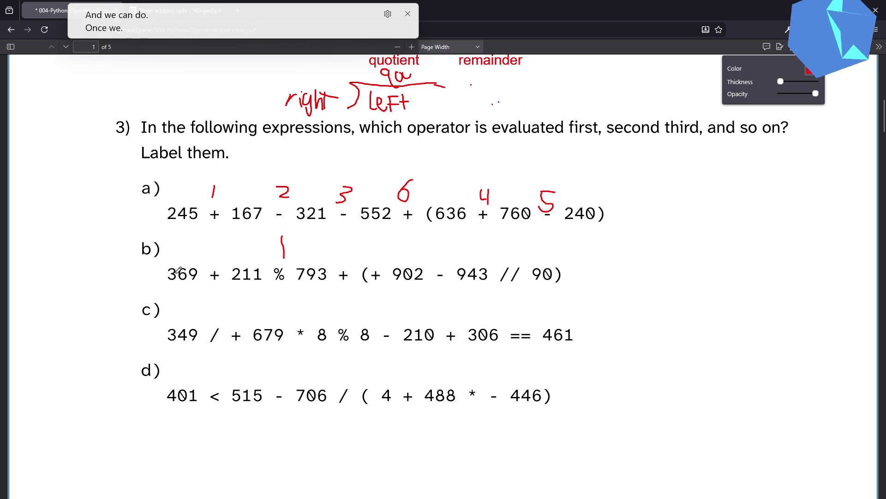
# Write a red 2 above the + after 369 in b) and sketch a scratch precedence tree beside question 3.
pyautogui.moveTo(211, 245)
pyautogui.mouseDown()
pyautogui.moveTo(215, 259)
pyautogui.moveTo(230, 262)
pyautogui.mouseUp()
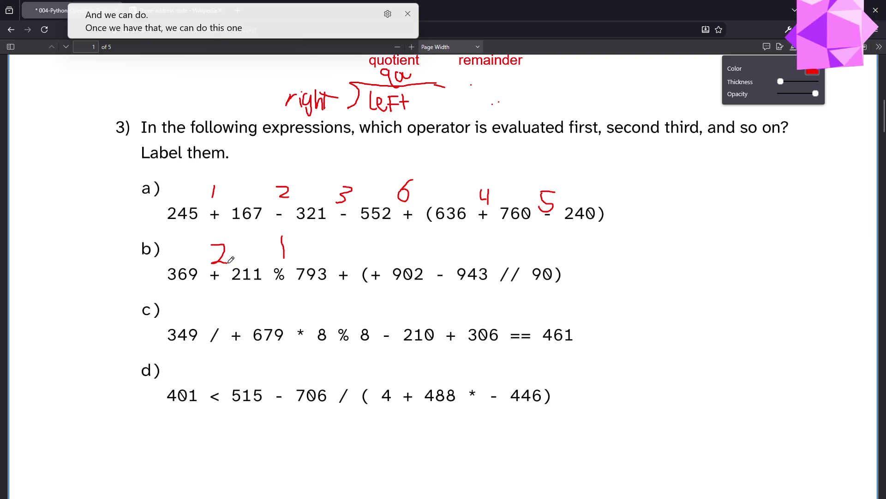
pyautogui.moveTo(734, 174)
pyautogui.mouseDown()
pyautogui.moveTo(759, 173)
pyautogui.moveTo(748, 196)
pyautogui.moveTo(808, 233)
pyautogui.moveTo(800, 257)
pyautogui.moveTo(814, 245)
pyautogui.moveTo(769, 287)
pyautogui.moveTo(835, 280)
pyautogui.moveTo(824, 280)
pyautogui.mouseUp()
pyautogui.moveTo(748, 299)
pyautogui.mouseDown()
pyautogui.moveTo(758, 298)
pyautogui.moveTo(751, 310)
pyautogui.moveTo(762, 314)
pyautogui.moveTo(780, 310)
pyautogui.mouseUp()
pyautogui.moveTo(829, 289); pyautogui.dragTo(824, 309)
pyautogui.moveTo(830, 296)
pyautogui.mouseDown()
pyautogui.moveTo(845, 291)
pyautogui.moveTo(847, 309)
pyautogui.moveTo(865, 287)
pyautogui.moveTo(853, 308)
pyautogui.mouseUp()
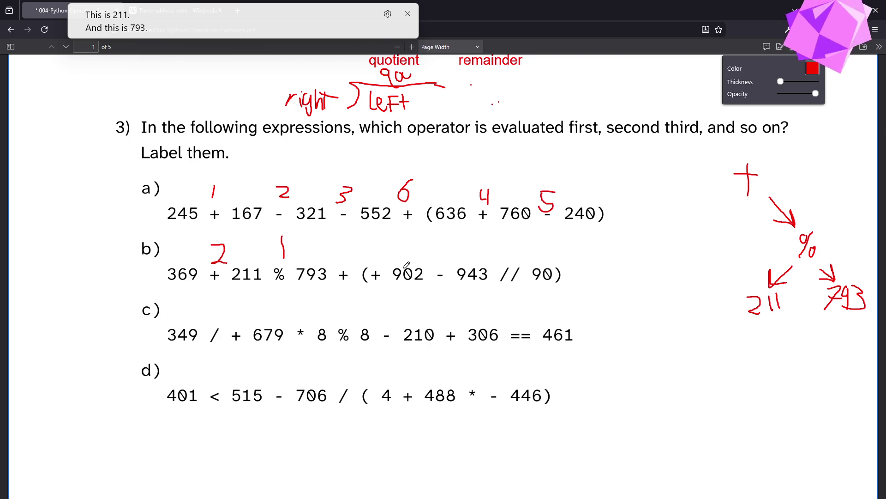
pyautogui.moveTo(724, 203)
pyautogui.mouseDown()
pyautogui.moveTo(706, 224)
pyautogui.moveTo(716, 220)
pyautogui.moveTo(685, 233)
pyautogui.moveTo(716, 231)
pyautogui.moveTo(711, 239)
pyautogui.mouseUp()
# Undo the first tree sketch and redraw its + node with an arrow down to %.
pyautogui.hotkey('ctrl', 'z')
pyautogui.hotkey('ctrl', 'z')
pyautogui.hotkey('ctrl', 'z')
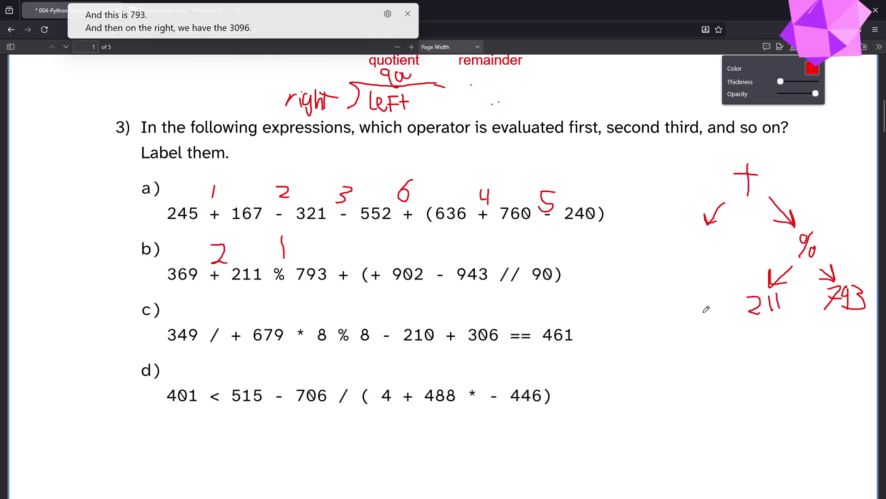
pyautogui.hotkey('ctrl', 'z')
pyautogui.hotkey('ctrl', 'z')
pyautogui.hotkey('ctrl', 'z')
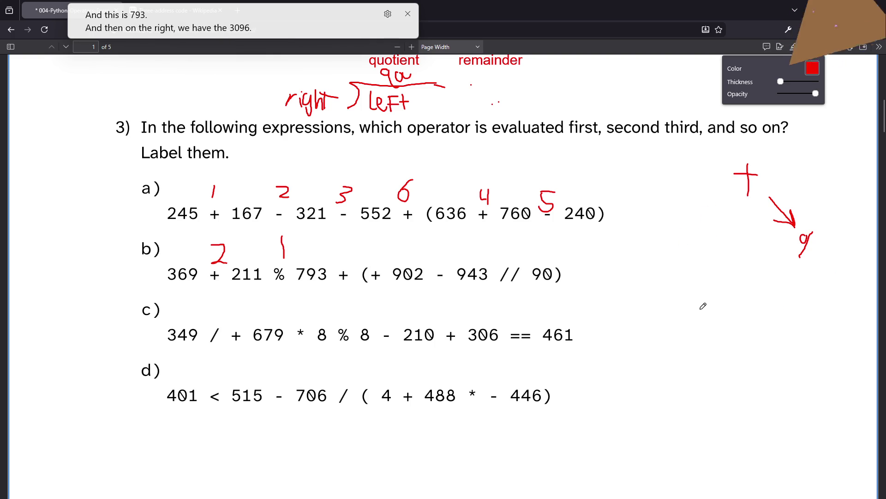
pyautogui.hotkey('ctrl', 'z')
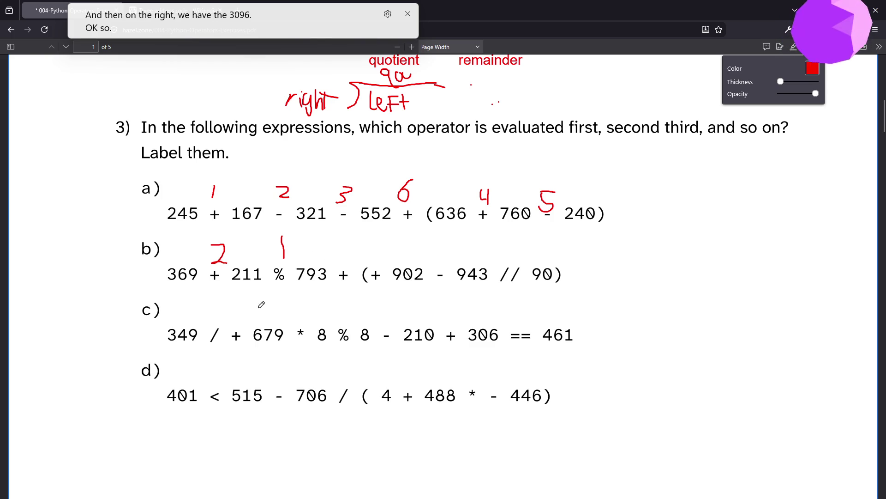
pyautogui.moveTo(748, 163); pyautogui.dragTo(748, 197)
pyautogui.moveTo(770, 197)
pyautogui.mouseDown()
pyautogui.moveTo(795, 226)
pyautogui.moveTo(801, 256)
pyautogui.mouseUp()
pyautogui.moveTo(792, 266); pyautogui.dragTo(769, 287)
# Add branches with 211 and 793 under the % node and a new top + node.
pyautogui.moveTo(820, 266); pyautogui.dragTo(835, 281)
pyautogui.moveTo(748, 298)
pyautogui.mouseDown()
pyautogui.moveTo(761, 313)
pyautogui.moveTo(771, 310)
pyautogui.mouseUp()
pyautogui.moveTo(779, 293); pyautogui.dragTo(779, 309)
pyautogui.moveTo(826, 287); pyautogui.dragTo(825, 309)
pyautogui.moveTo(829, 298); pyautogui.dragTo(855, 309)
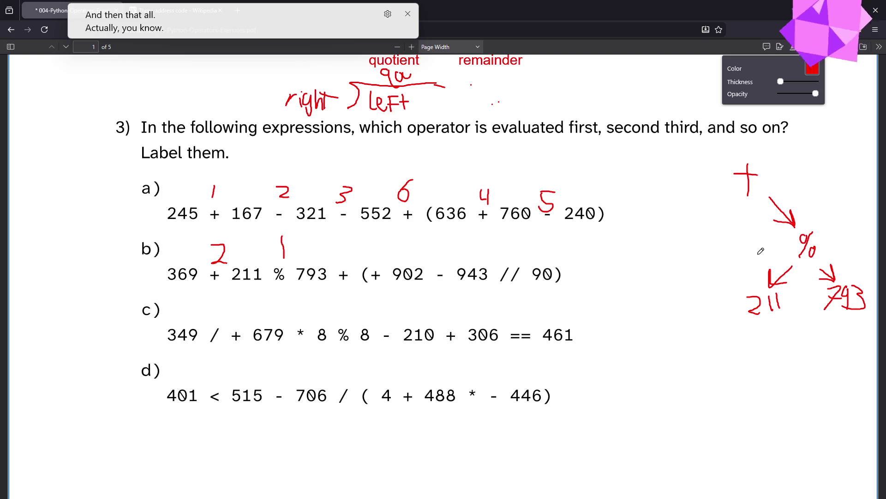
pyautogui.moveTo(760, 159)
pyautogui.mouseDown()
pyautogui.moveTo(791, 137)
pyautogui.moveTo(761, 162)
pyautogui.moveTo(782, 158)
pyautogui.mouseUp()
pyautogui.moveTo(797, 120)
pyautogui.mouseDown()
pyautogui.moveTo(819, 118)
pyautogui.moveTo(809, 137)
pyautogui.mouseUp()
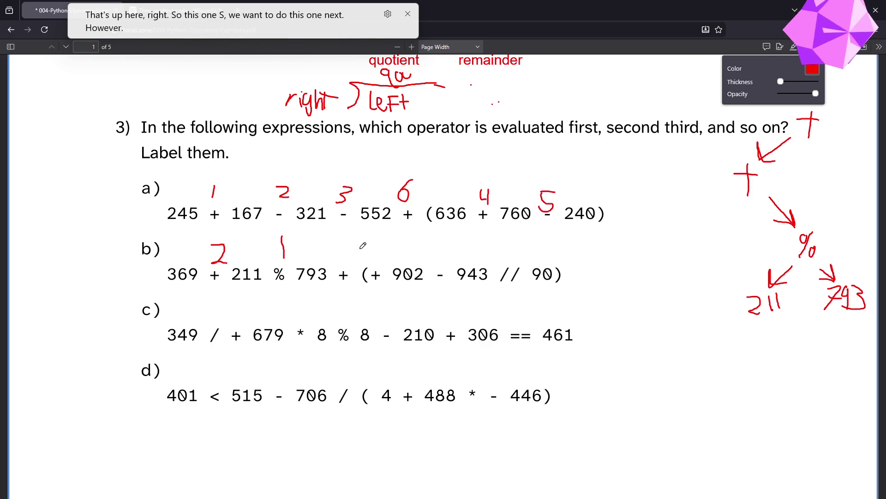
# Underline b)'s parenthesised part, then undo the underline and all scratch tree strokes.
pyautogui.moveTo(360, 289); pyautogui.dragTo(588, 308)
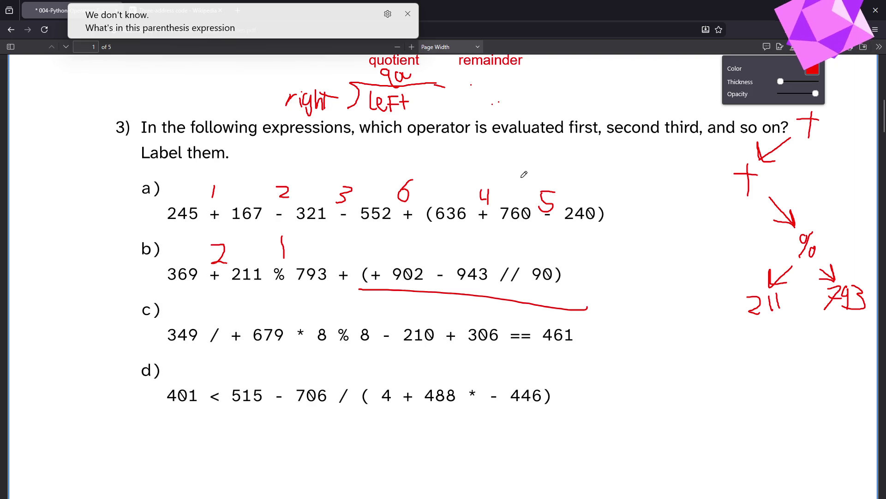
pyautogui.hotkey('ctrl', 'z')
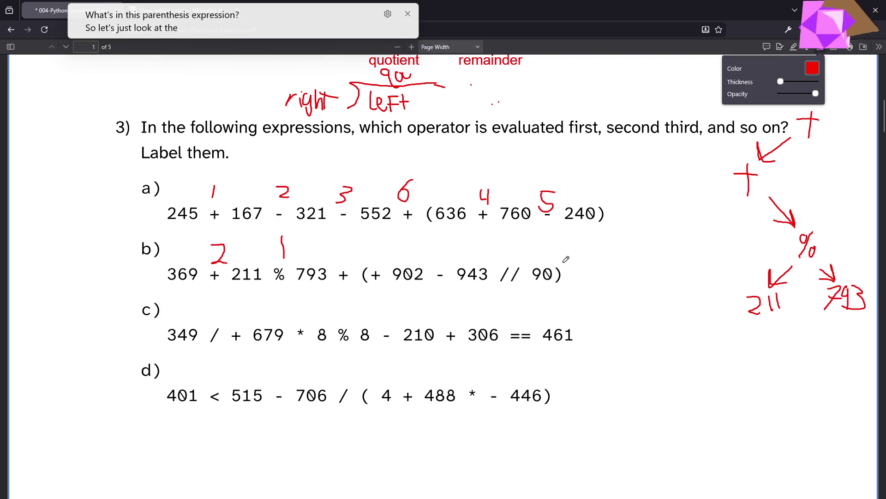
pyautogui.hotkey('ctrl', 'z')
pyautogui.hotkey('ctrl', 'z')
pyautogui.hotkey('ctrl', 'z')
pyautogui.hotkey('ctrl', 'z')
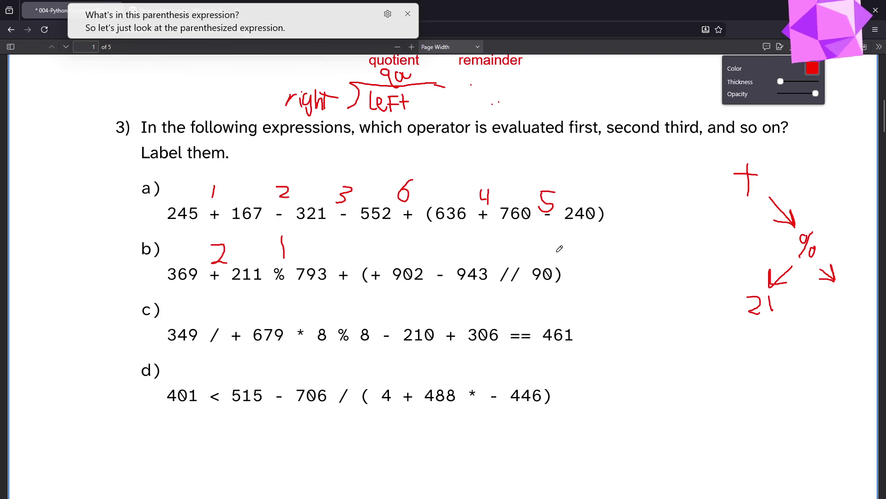
pyautogui.hotkey('ctrl', 'z')
pyautogui.hotkey('ctrl', 'z')
pyautogui.hotkey('ctrl', 'z')
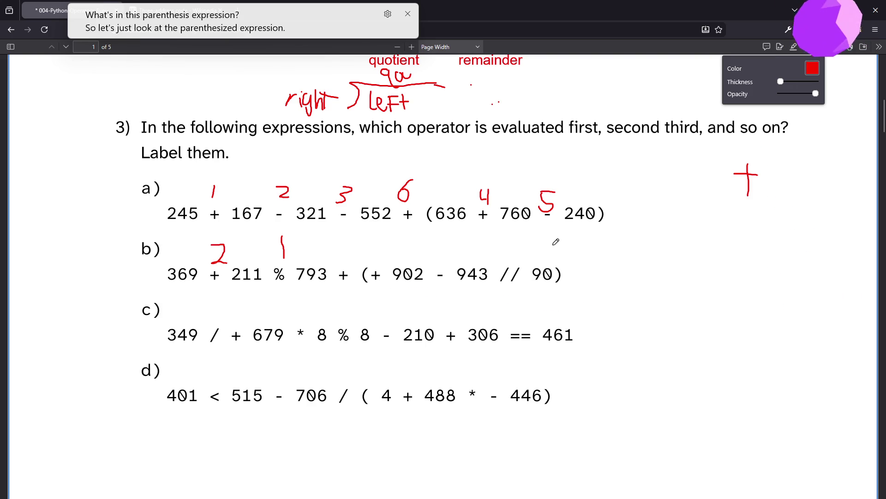
pyautogui.hotkey('ctrl', 'z')
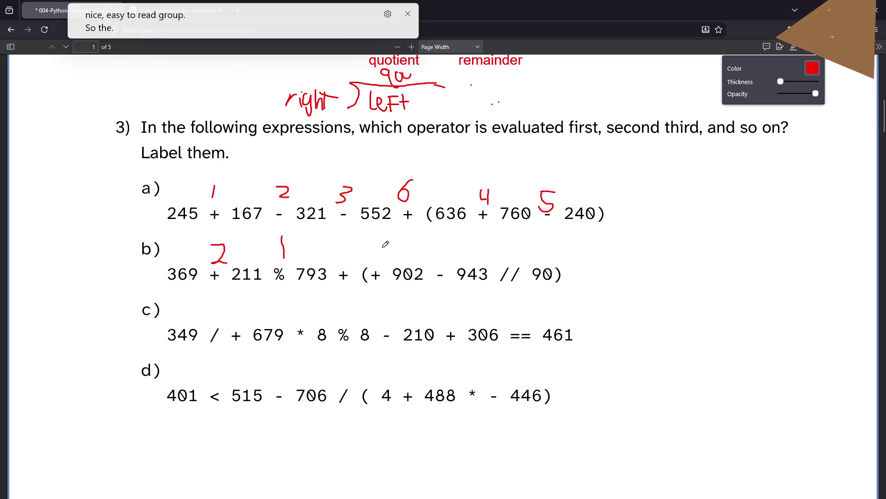
pyautogui.moveTo(376, 246); pyautogui.dragTo(378, 272)
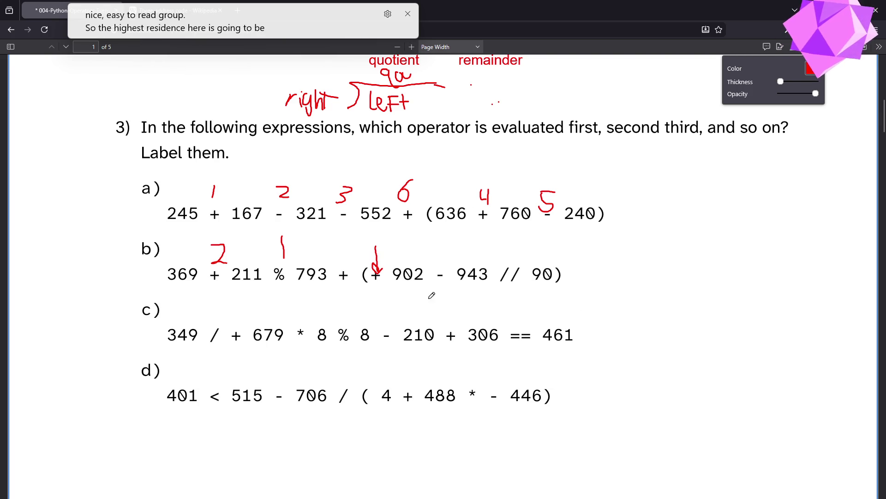
pyautogui.hotkey('ctrl', 'z')
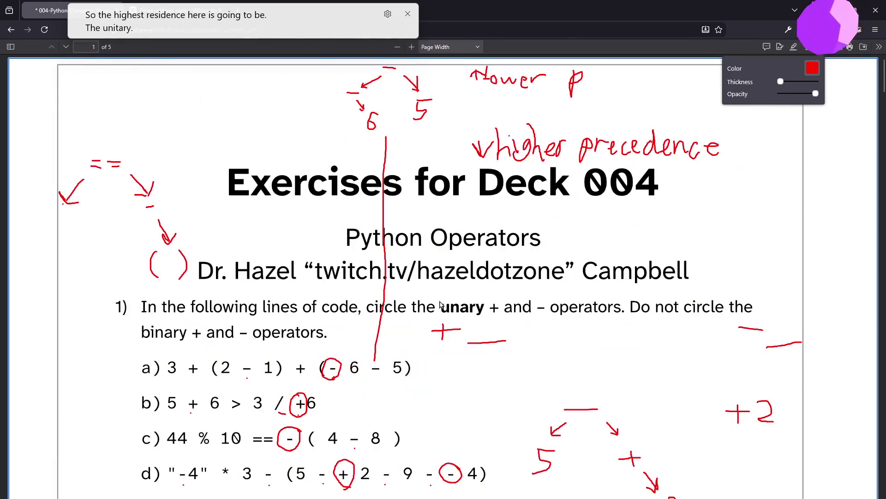
pyautogui.hotkey('ctrl', 'z')
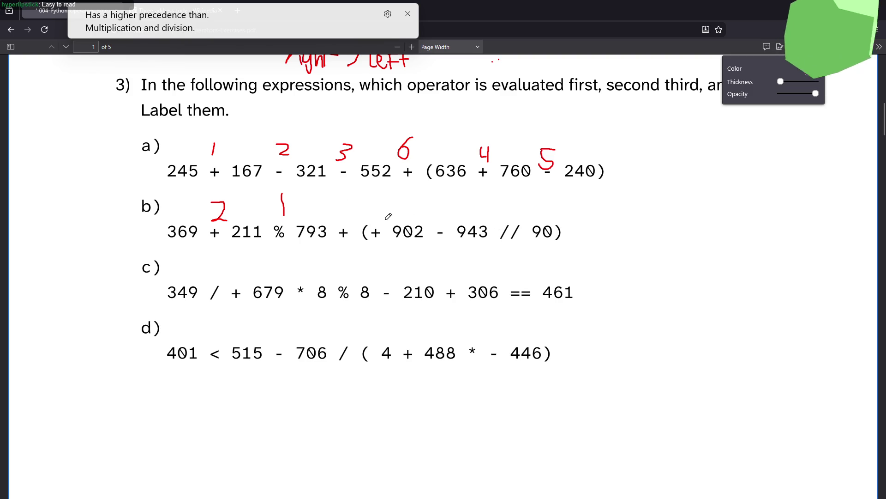
# Write 3, 4, 5 and 6 above b)'s unary plus, //, minus and outer plus, then underline c)'s unary plus.
pyautogui.moveTo(372, 206); pyautogui.dragTo(371, 221)
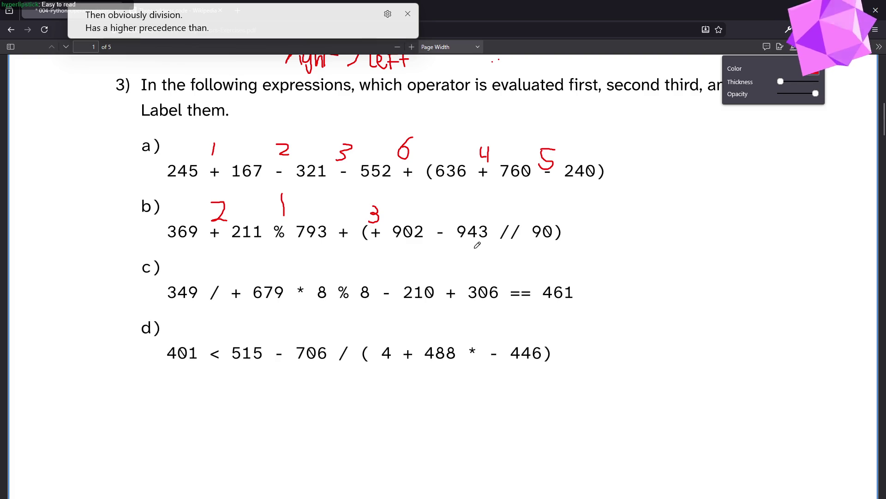
pyautogui.moveTo(512, 203); pyautogui.dragTo(522, 226)
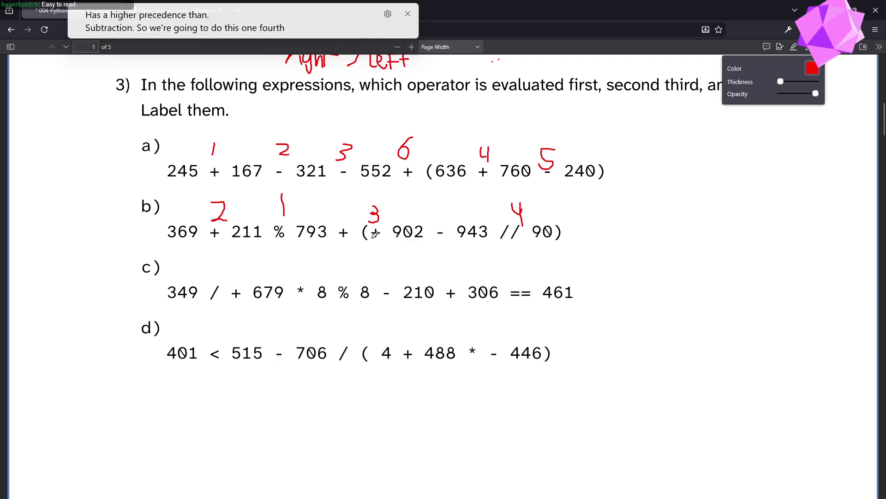
pyautogui.moveTo(436, 202); pyautogui.dragTo(449, 198)
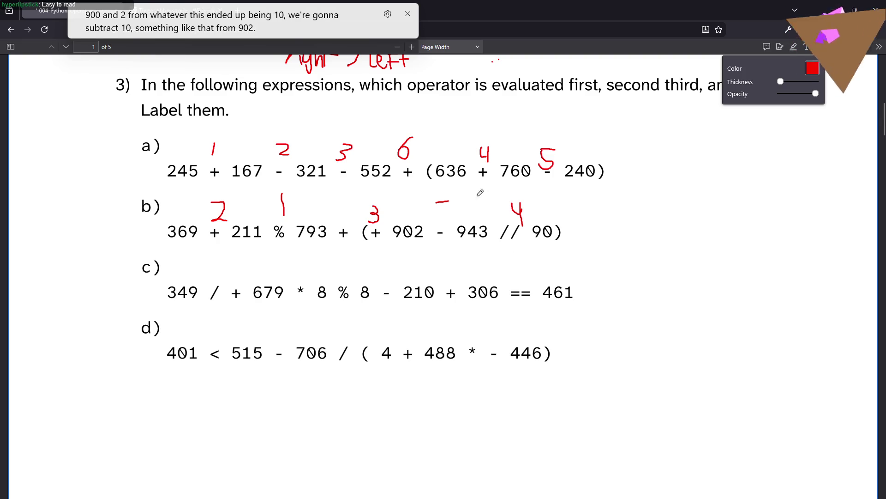
pyautogui.moveTo(436, 200)
pyautogui.mouseDown()
pyautogui.moveTo(448, 211)
pyautogui.moveTo(440, 213)
pyautogui.mouseUp()
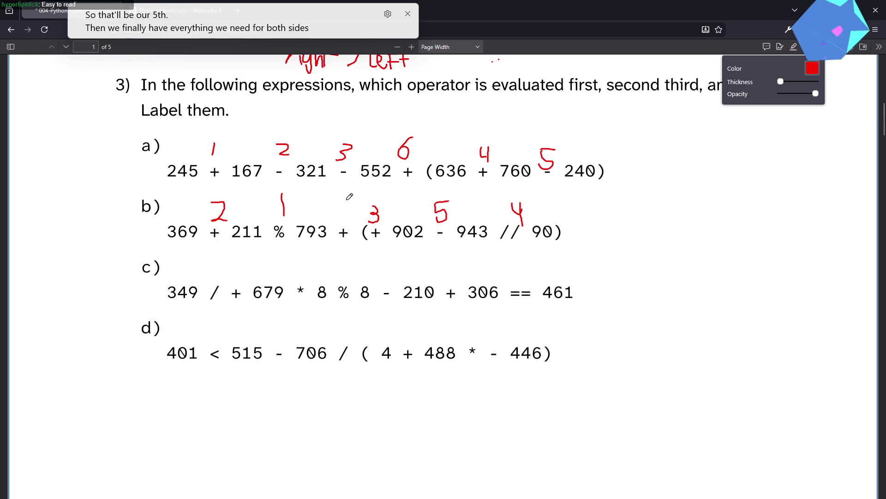
pyautogui.moveTo(345, 197); pyautogui.dragTo(332, 208)
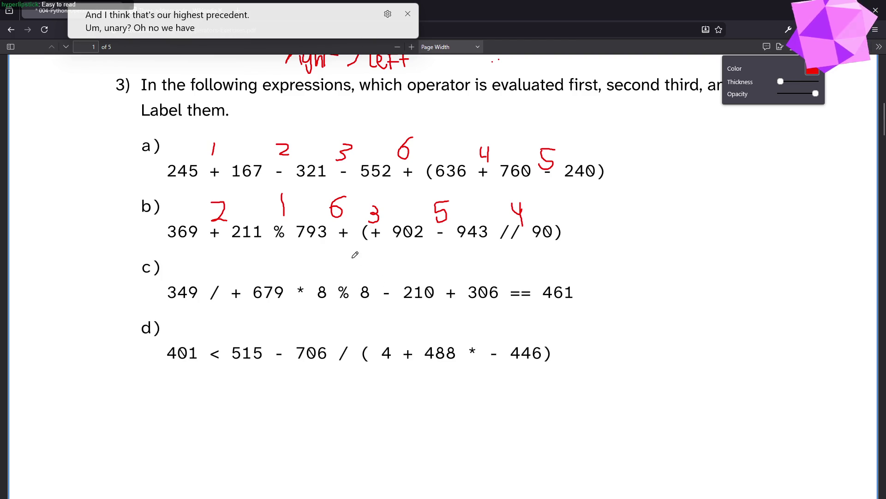
pyautogui.moveTo(225, 300); pyautogui.dragTo(249, 302)
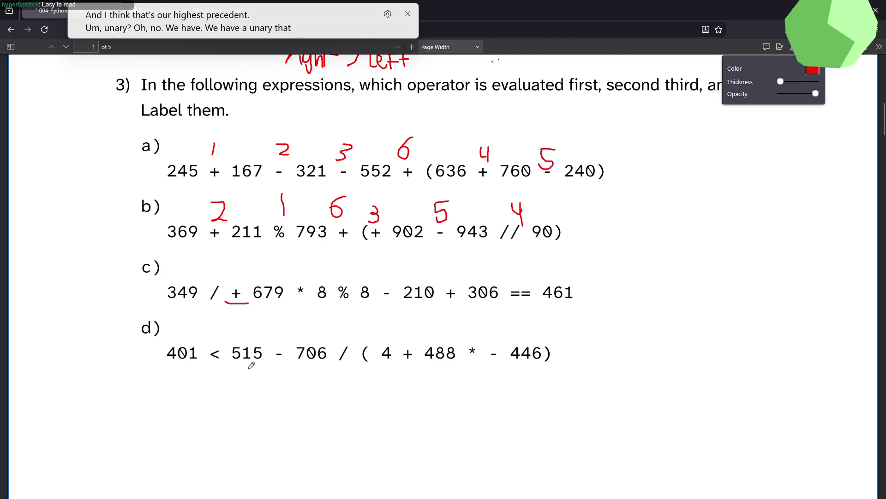
# Replace the underline with a red 1 above c)'s unary plus and a 2 above the /.
pyautogui.hotkey('ctrl', 'z')
pyautogui.moveTo(239, 259); pyautogui.dragTo(239, 275)
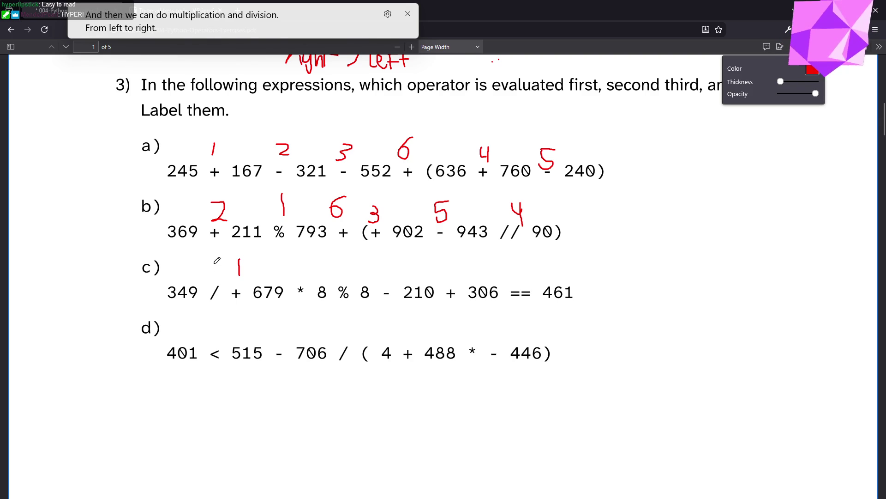
pyautogui.moveTo(209, 263)
pyautogui.mouseDown()
pyautogui.moveTo(225, 272)
pyautogui.moveTo(236, 306)
pyautogui.mouseUp()
pyautogui.hotkey('ctrl', 'z')
# Try trial parentheses around + 679 and undo them, then write a 3 above c)'s *.
pyautogui.moveTo(279, 282); pyautogui.dragTo(280, 305)
pyautogui.hotkey('ctrl', 'z')
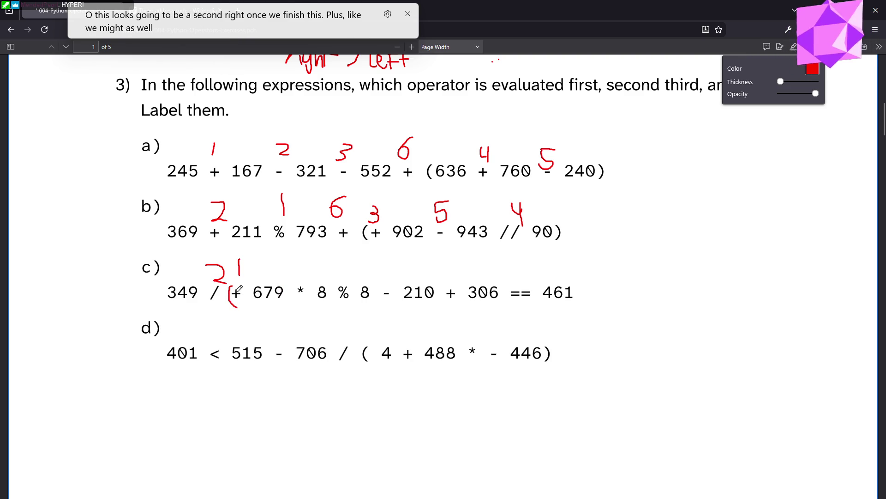
pyautogui.hotkey('ctrl', 'z')
pyautogui.moveTo(237, 281); pyautogui.dragTo(229, 296)
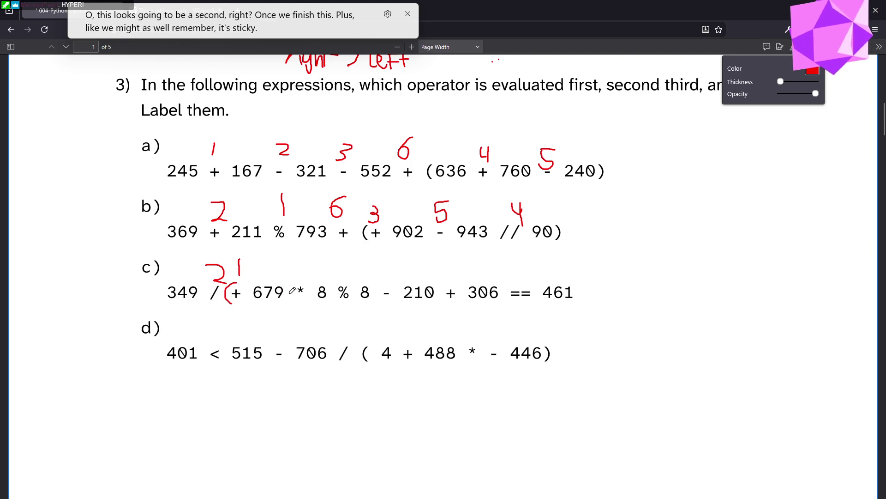
pyautogui.moveTo(282, 282); pyautogui.dragTo(281, 302)
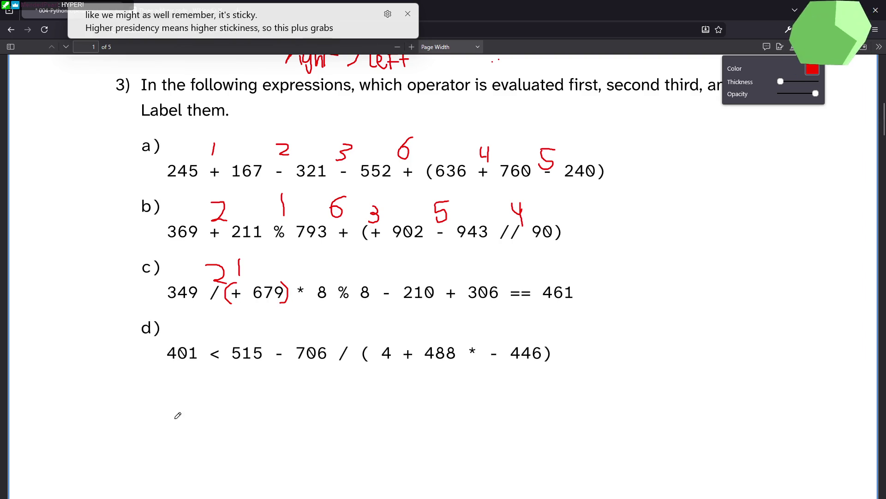
pyautogui.hotkey('ctrl', 'z')
pyautogui.hotkey('ctrl', 'z')
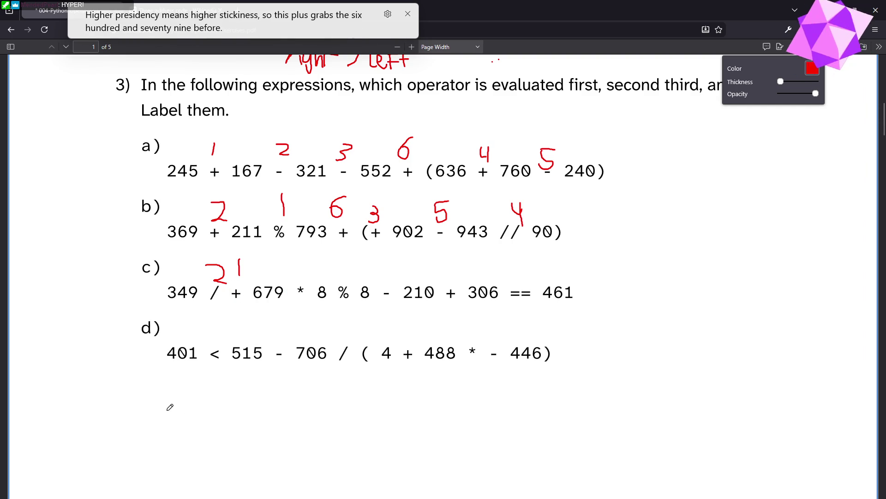
pyautogui.moveTo(229, 282); pyautogui.dragTo(232, 304)
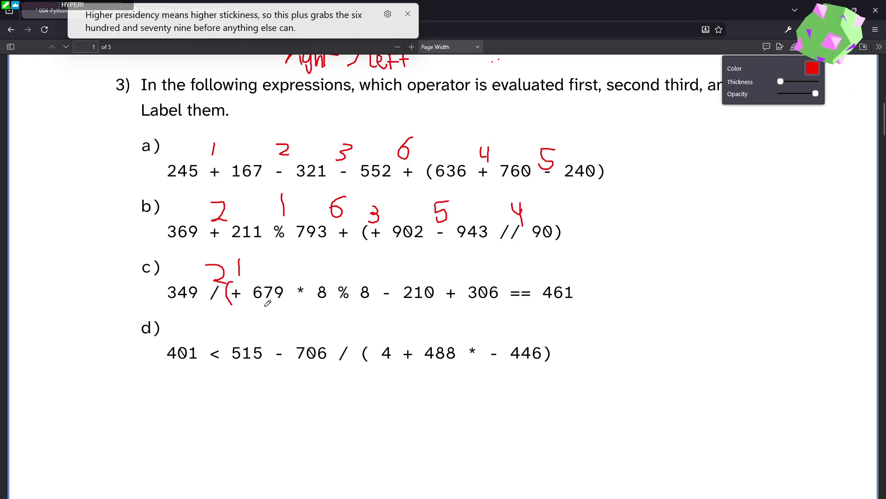
pyautogui.moveTo(285, 282); pyautogui.dragTo(284, 304)
pyautogui.hotkey('ctrl', 'z')
pyautogui.hotkey('ctrl', 'z')
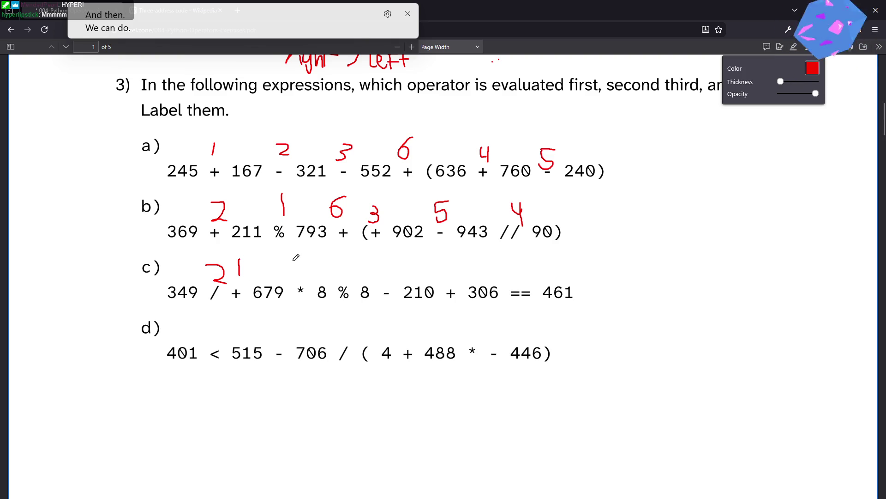
pyautogui.moveTo(296, 259); pyautogui.dragTo(308, 275)
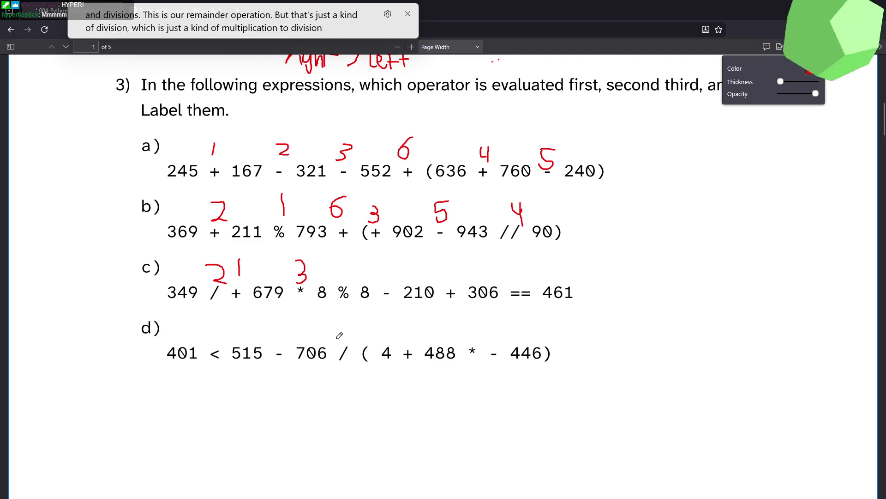
# Write 4, 5, 6 and 7 above c)'s %, -, + and ==, undoing a stray C and underline.
pyautogui.moveTo(336, 262); pyautogui.dragTo(345, 287)
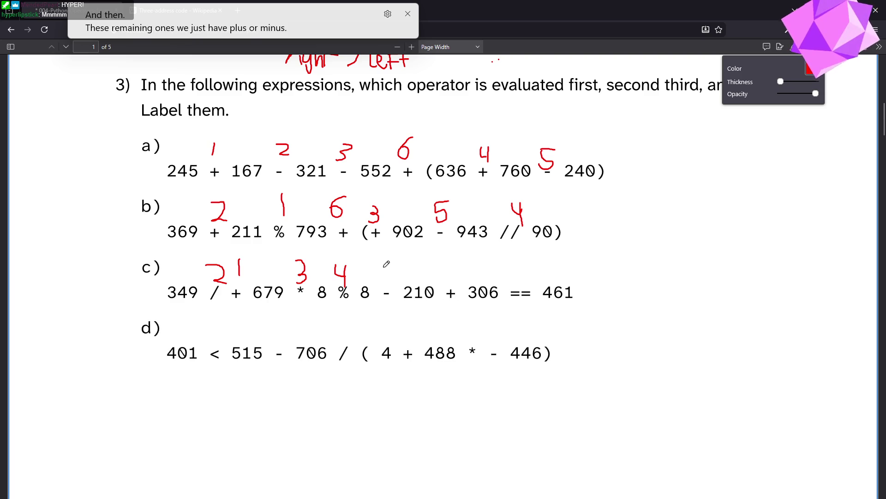
pyautogui.moveTo(380, 268)
pyautogui.mouseDown()
pyautogui.moveTo(392, 265)
pyautogui.moveTo(380, 281)
pyautogui.mouseUp()
pyautogui.moveTo(459, 264); pyautogui.dragTo(451, 277)
pyautogui.moveTo(507, 306); pyautogui.dragTo(533, 307)
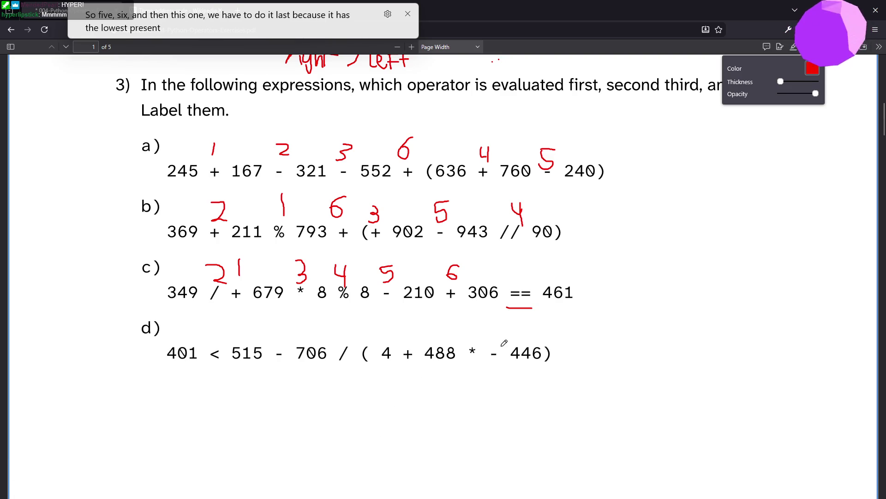
pyautogui.moveTo(802, 377); pyautogui.dragTo(802, 397)
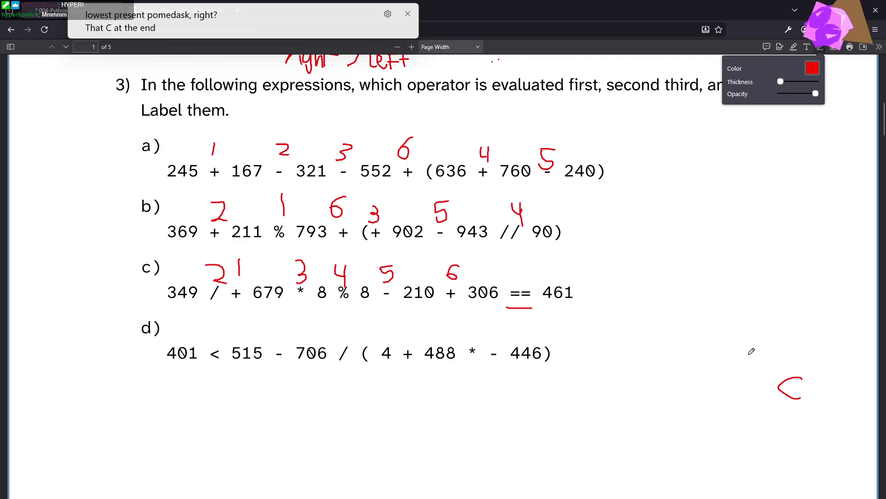
pyautogui.hotkey('ctrl', 'z')
pyautogui.hotkey('ctrl', 'z')
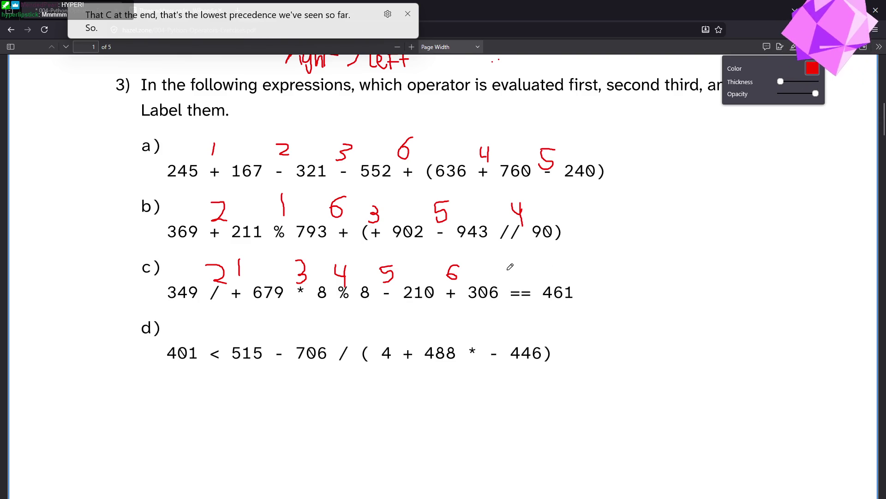
pyautogui.moveTo(514, 265)
pyautogui.mouseDown()
pyautogui.moveTo(535, 264)
pyautogui.moveTo(519, 285)
pyautogui.moveTo(543, 273)
pyautogui.mouseUp()
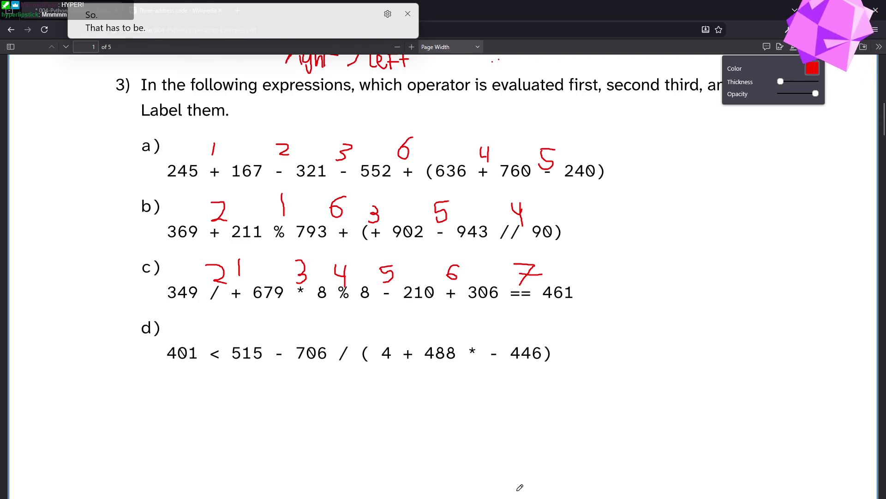
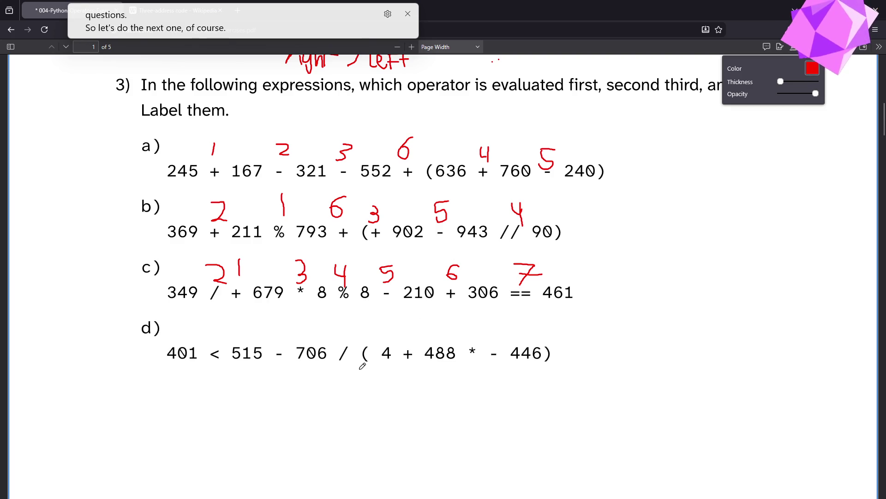
# Try underlines and a 6 on expression d)'s operators, undoing the stray marks.
pyautogui.moveTo(359, 364)
pyautogui.mouseDown()
pyautogui.moveTo(552, 379)
pyautogui.moveTo(554, 368)
pyautogui.mouseUp()
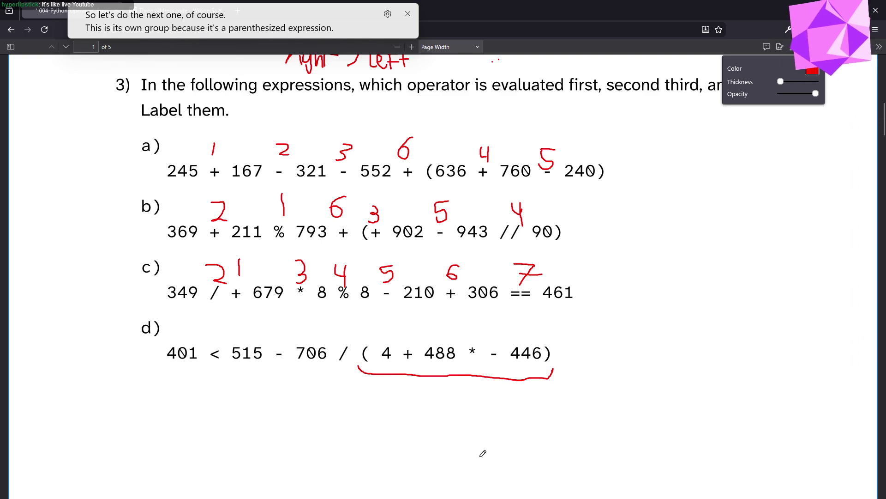
pyautogui.hotkey('ctrl', 'z')
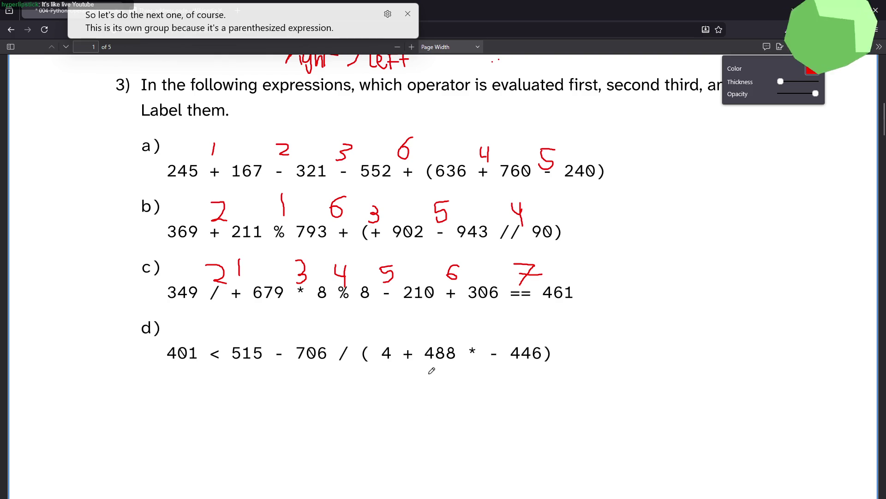
pyautogui.moveTo(369, 337); pyautogui.dragTo(364, 342)
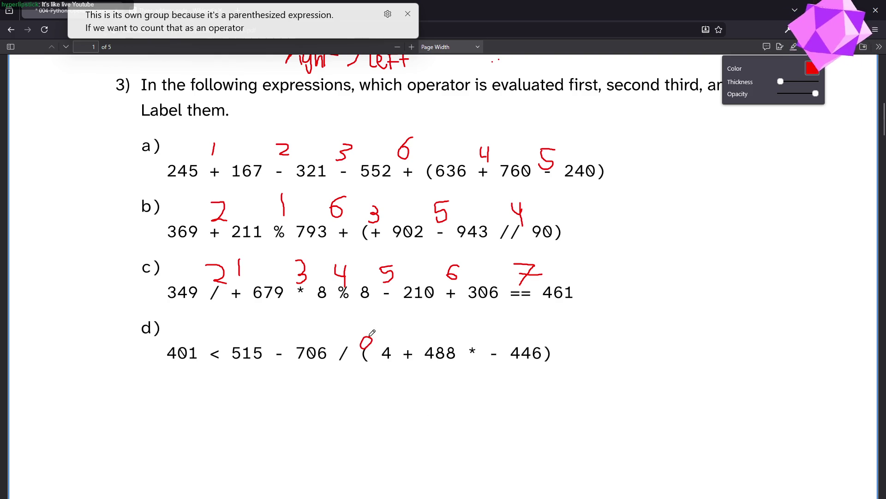
pyautogui.hotkey('ctrl', 'z')
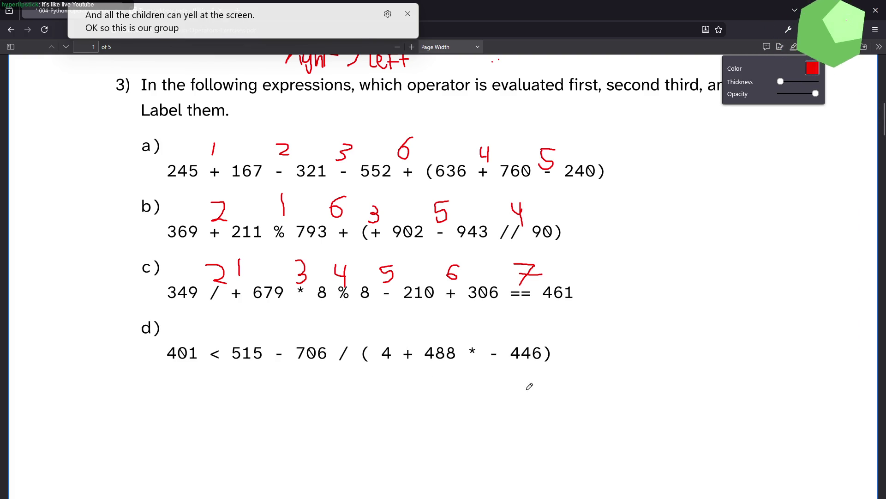
pyautogui.moveTo(206, 370); pyautogui.dragTo(217, 369)
pyautogui.moveTo(272, 369); pyautogui.dragTo(281, 368)
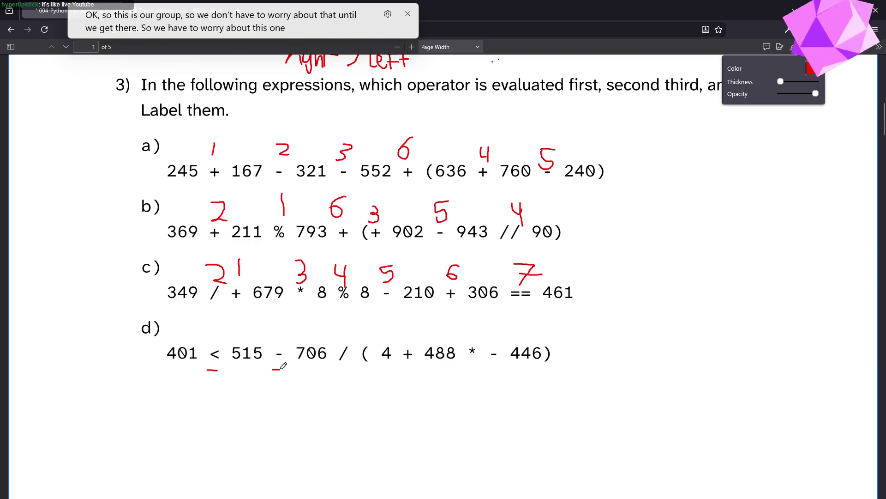
pyautogui.moveTo(336, 370); pyautogui.dragTo(350, 370)
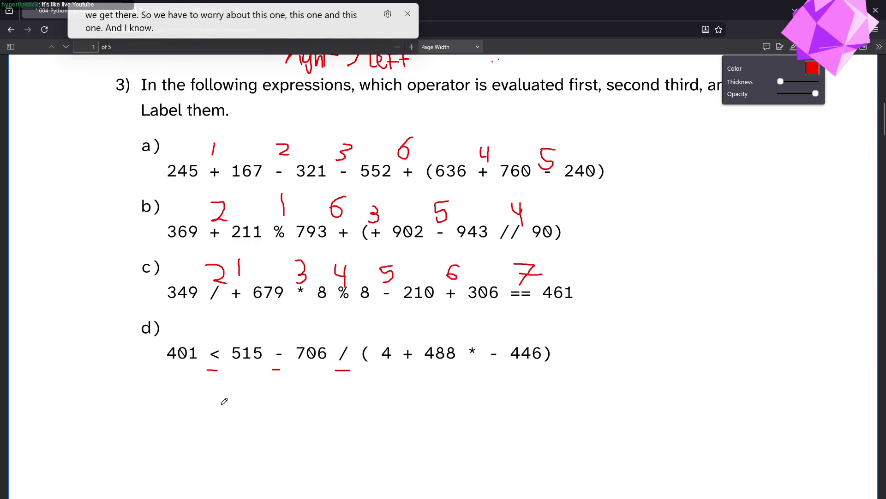
pyautogui.moveTo(212, 371)
pyautogui.mouseDown()
pyautogui.moveTo(194, 418)
pyautogui.moveTo(210, 411)
pyautogui.moveTo(201, 420)
pyautogui.moveTo(218, 419)
pyautogui.moveTo(228, 408)
pyautogui.mouseUp()
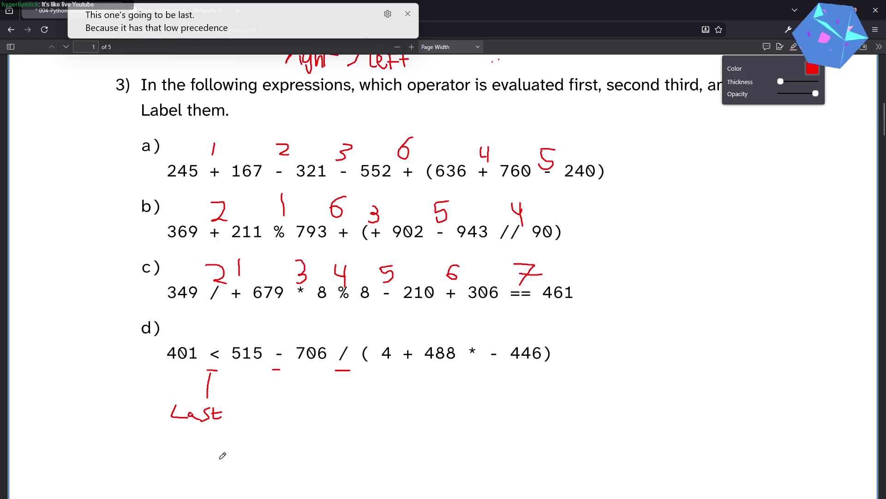
pyautogui.hotkey('ctrl', 'z')
pyautogui.hotkey('ctrl', 'z')
pyautogui.hotkey('ctrl', 'z')
pyautogui.hotkey('ctrl', 'z')
pyautogui.hotkey('ctrl', 'z')
pyautogui.hotkey('ctrl', 'z')
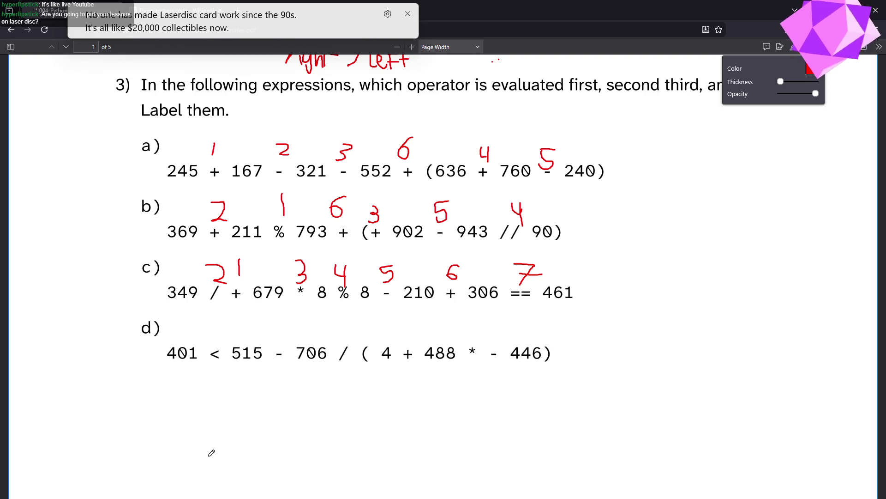
# Try and undo a 1, an underline and a 0 on d), then write a red P right of b).
pyautogui.moveTo(215, 367); pyautogui.dragTo(214, 388)
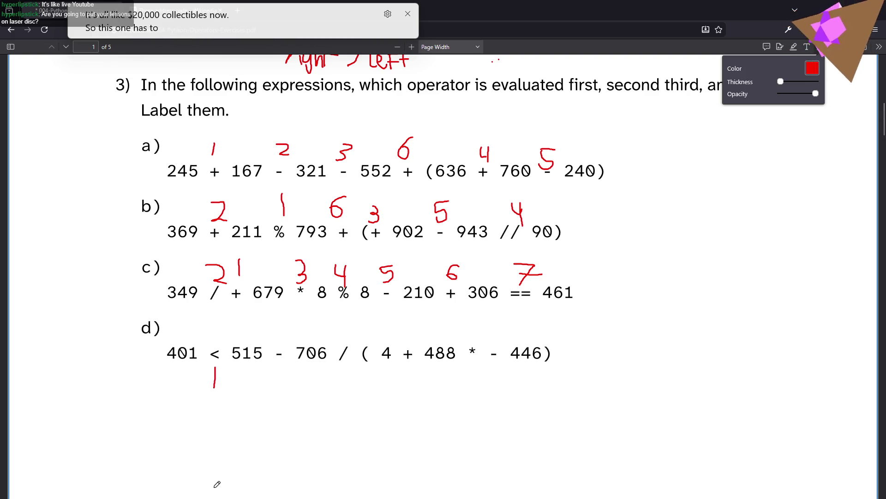
pyautogui.hotkey('ctrl', 'z')
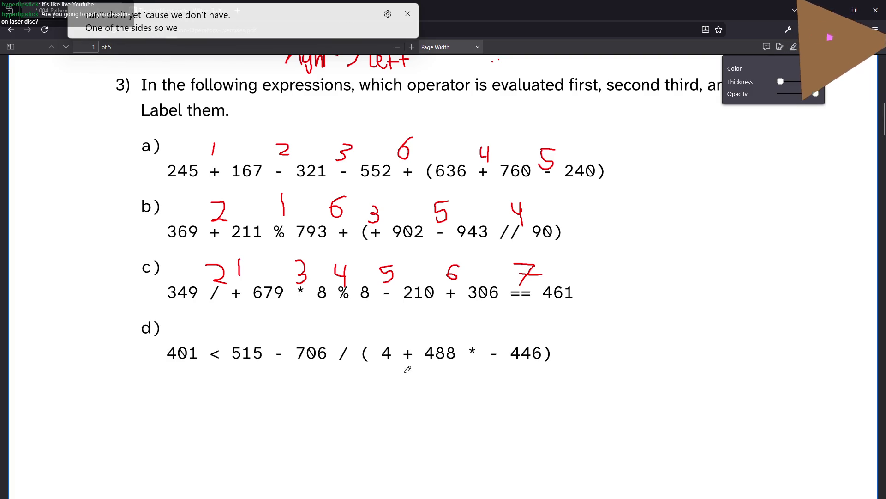
pyautogui.moveTo(360, 369); pyautogui.dragTo(599, 381)
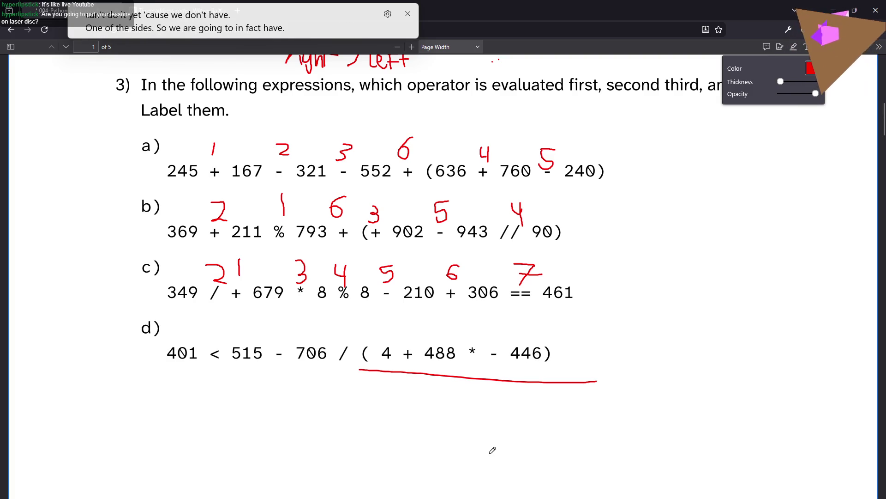
pyautogui.hotkey('ctrl', 'z')
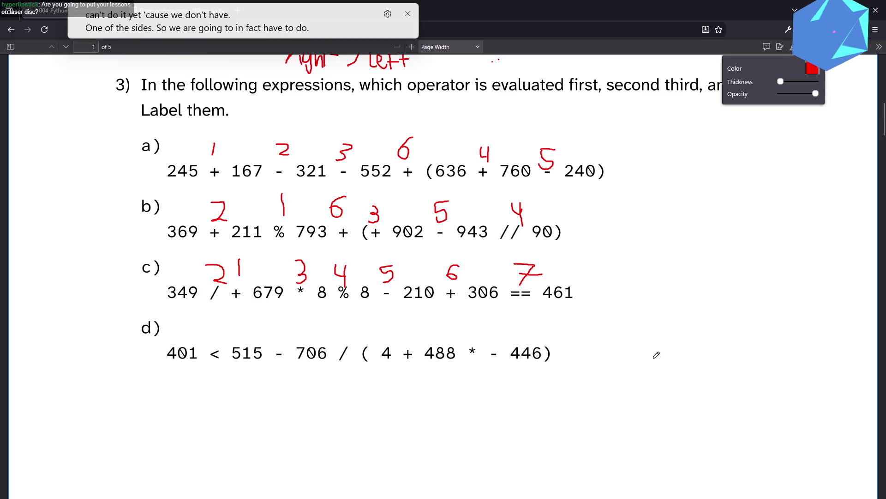
pyautogui.moveTo(363, 336); pyautogui.dragTo(367, 331)
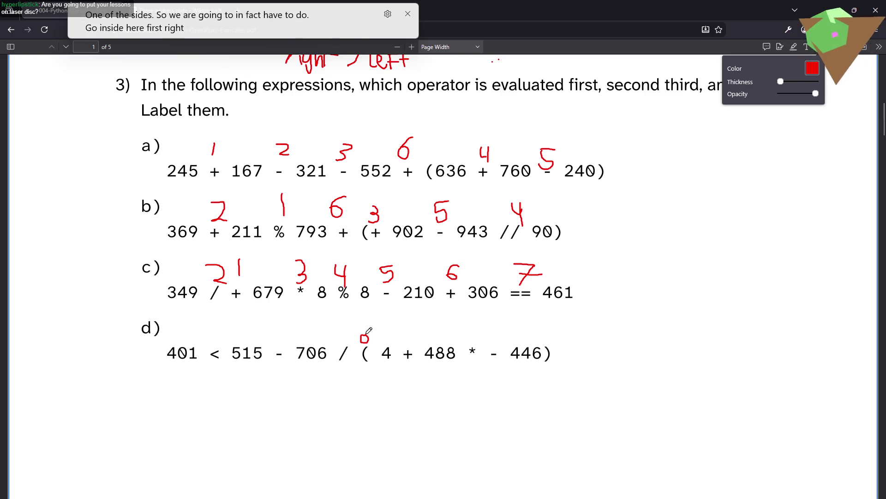
pyautogui.hotkey('ctrl', 'z')
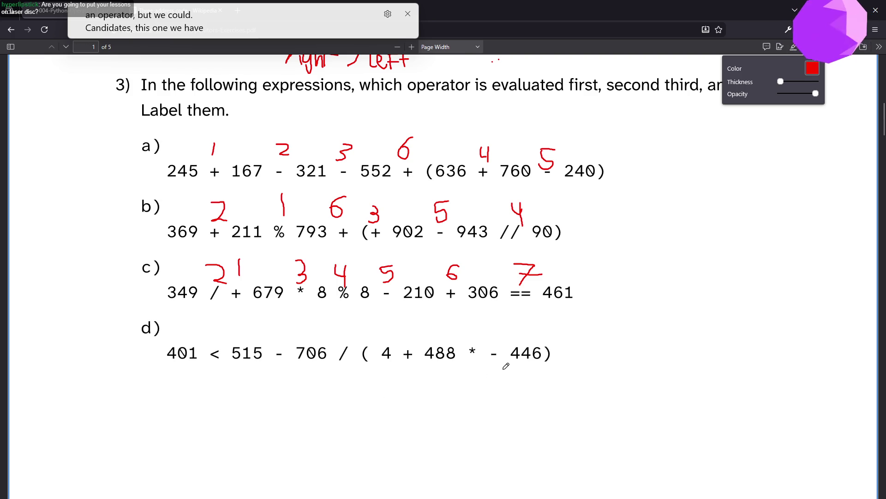
pyautogui.moveTo(679, 189)
pyautogui.mouseDown()
pyautogui.moveTo(669, 247)
pyautogui.moveTo(699, 229)
pyautogui.moveTo(683, 237)
pyautogui.moveTo(691, 248)
pyautogui.moveTo(678, 275)
pyautogui.moveTo(689, 255)
pyautogui.mouseUp()
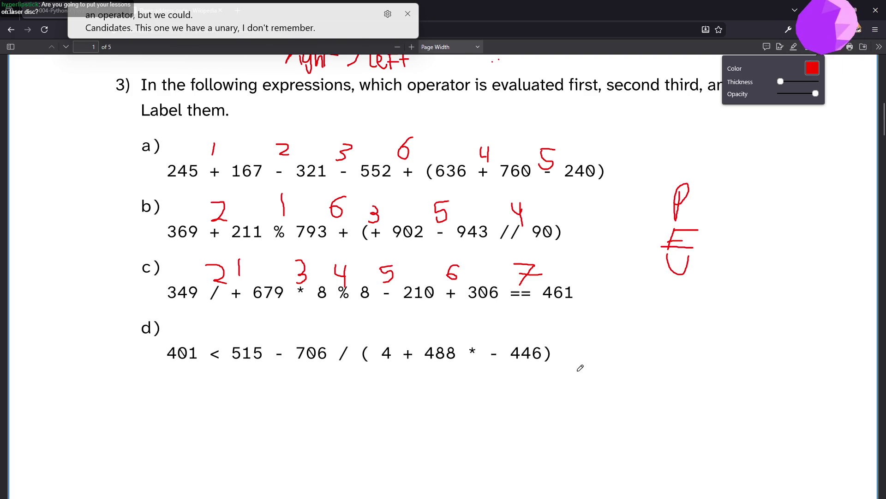
# Add M and D side notes and an arrow at the U, undoing a stray circle.
pyautogui.moveTo(653, 309)
pyautogui.mouseDown()
pyautogui.moveTo(672, 304)
pyautogui.moveTo(687, 280)
pyautogui.moveTo(686, 309)
pyautogui.mouseUp()
pyautogui.moveTo(733, 248)
pyautogui.mouseDown()
pyautogui.moveTo(702, 258)
pyautogui.moveTo(721, 267)
pyautogui.moveTo(702, 256)
pyautogui.moveTo(720, 261)
pyautogui.mouseUp()
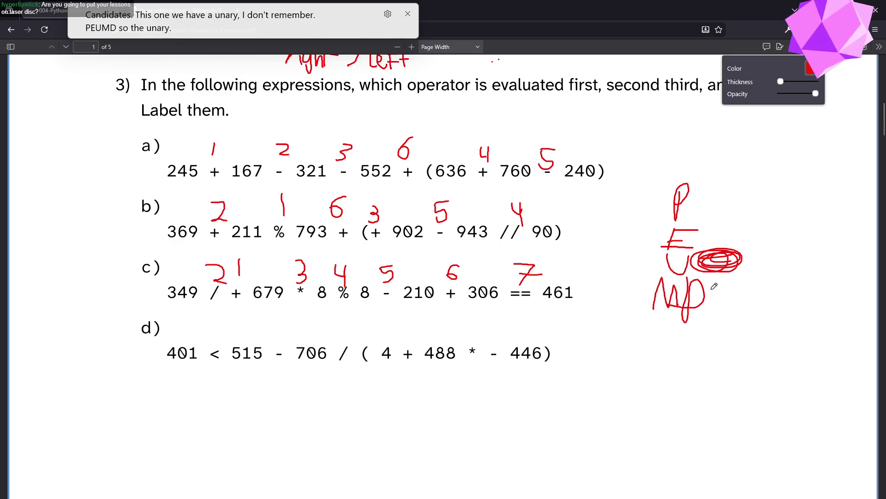
pyautogui.hotkey('ctrl', 'z')
pyautogui.moveTo(704, 263)
pyautogui.mouseDown()
pyautogui.moveTo(764, 255)
pyautogui.moveTo(703, 265)
pyautogui.moveTo(739, 279)
pyautogui.mouseUp()
# Remove the side notes and write a red 1 above the unary minus before 446 in d).
pyautogui.hotkey('ctrl', 'z')
pyautogui.hotkey('ctrl', 'z')
pyautogui.hotkey('ctrl', 'z')
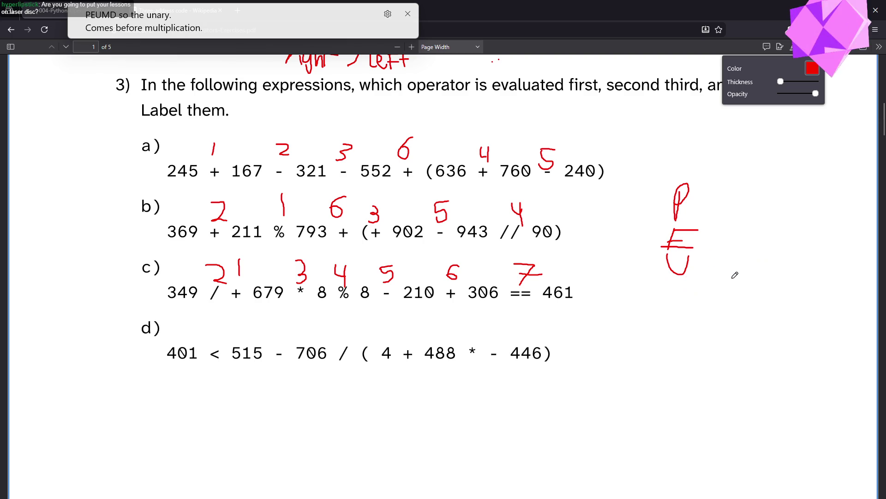
pyautogui.hotkey('ctrl', 'z')
pyautogui.hotkey('ctrl', 'z')
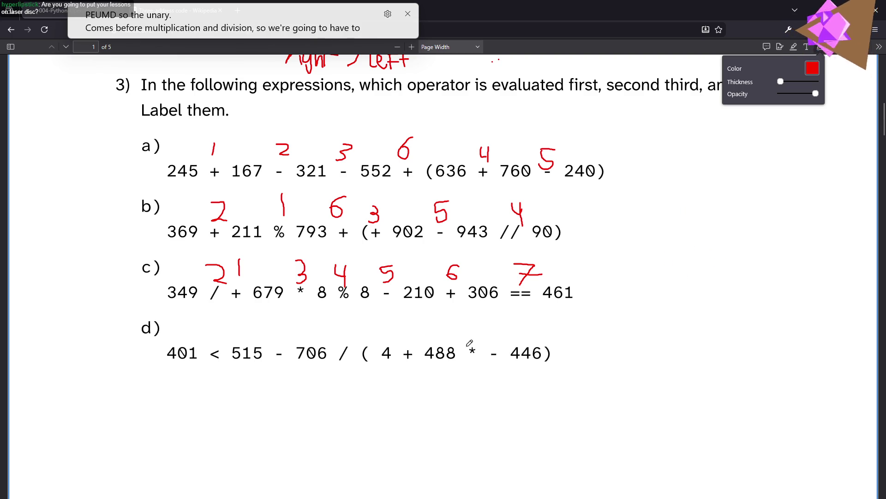
pyautogui.moveTo(494, 330); pyautogui.dragTo(495, 346)
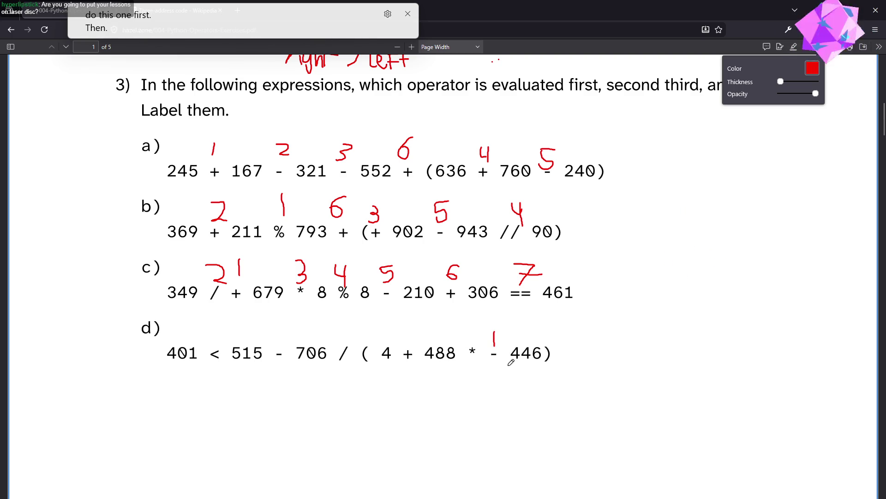
# Write red 2 over the * in d), then 4, 5 and 6 over the /, - and <.
pyautogui.moveTo(465, 325)
pyautogui.mouseDown()
pyautogui.moveTo(485, 321)
pyautogui.moveTo(487, 339)
pyautogui.mouseUp()
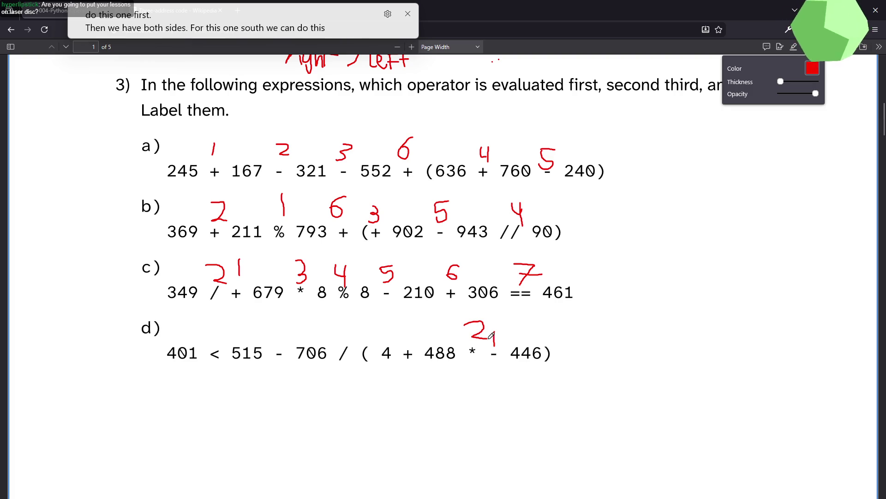
pyautogui.moveTo(400, 326)
pyautogui.mouseDown()
pyautogui.moveTo(422, 330)
pyautogui.moveTo(397, 345)
pyautogui.moveTo(440, 387)
pyautogui.moveTo(550, 380)
pyautogui.moveTo(553, 365)
pyautogui.mouseUp()
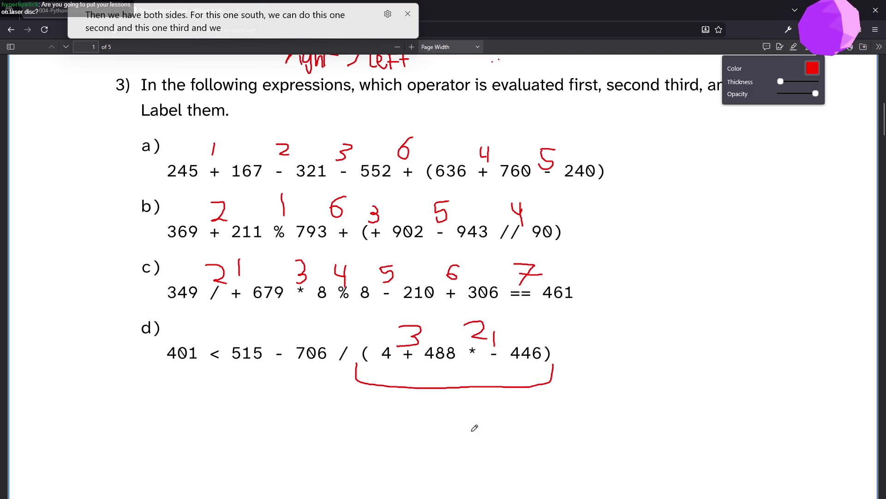
pyautogui.moveTo(340, 318)
pyautogui.mouseDown()
pyautogui.moveTo(358, 332)
pyautogui.moveTo(354, 321)
pyautogui.moveTo(354, 344)
pyautogui.mouseUp()
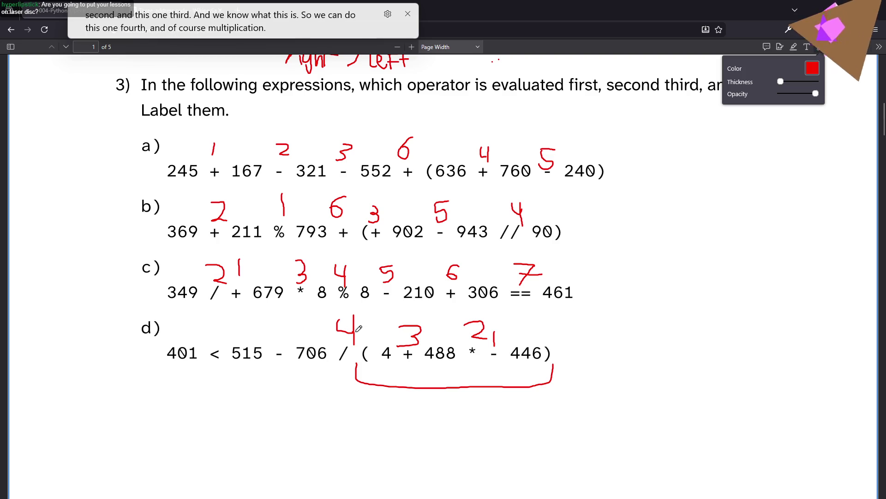
pyautogui.moveTo(272, 320)
pyautogui.mouseDown()
pyautogui.moveTo(292, 319)
pyautogui.moveTo(270, 338)
pyautogui.mouseUp()
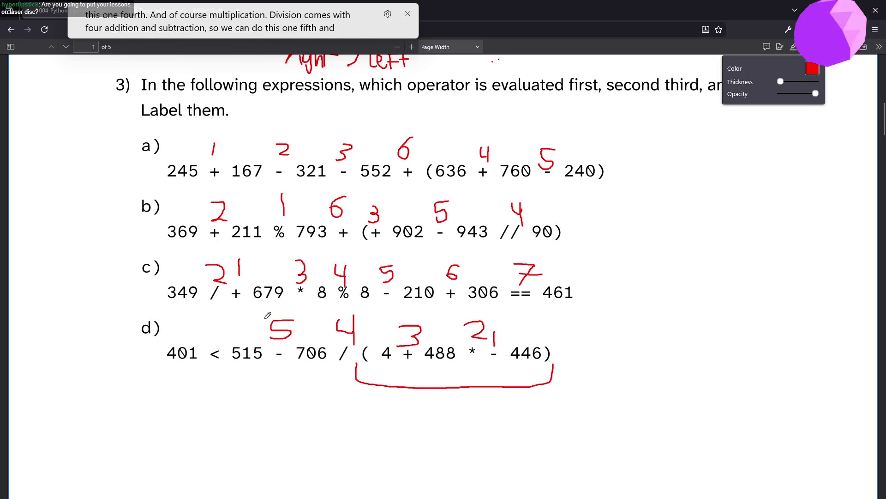
pyautogui.moveTo(224, 318)
pyautogui.mouseDown()
pyautogui.moveTo(218, 343)
pyautogui.moveTo(214, 327)
pyautogui.mouseUp()
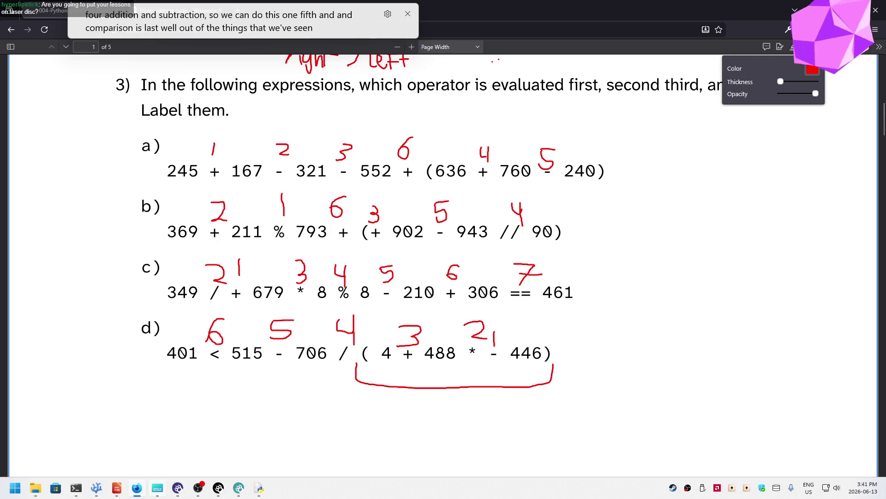
pyautogui.moveTo(158, 487)
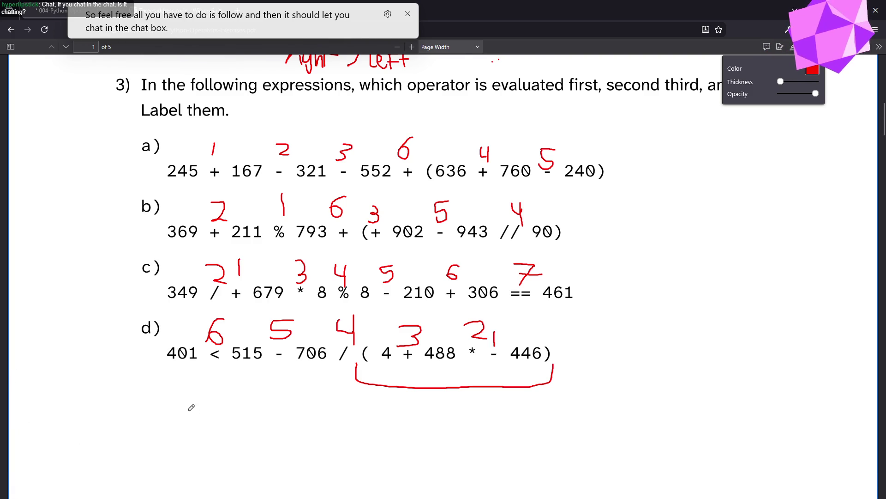
# Scroll down past the page break to question 4 on page 2.
pyautogui.scroll(-5, 197, 407)
pyautogui.scroll(5, 197, 406)
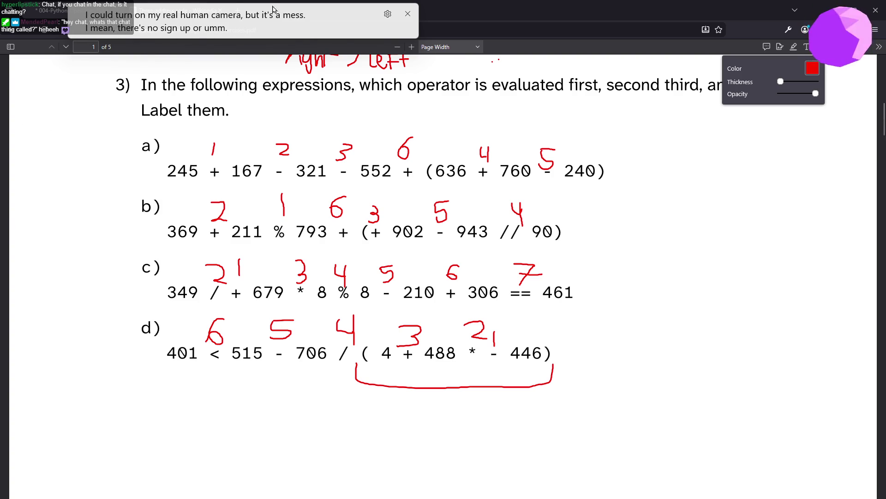
pyautogui.moveTo(257, 4)
pyautogui.mouseDown()
pyautogui.moveTo(643, 49)
pyautogui.moveTo(706, 50)
pyautogui.moveTo(721, 39)
pyautogui.mouseUp()
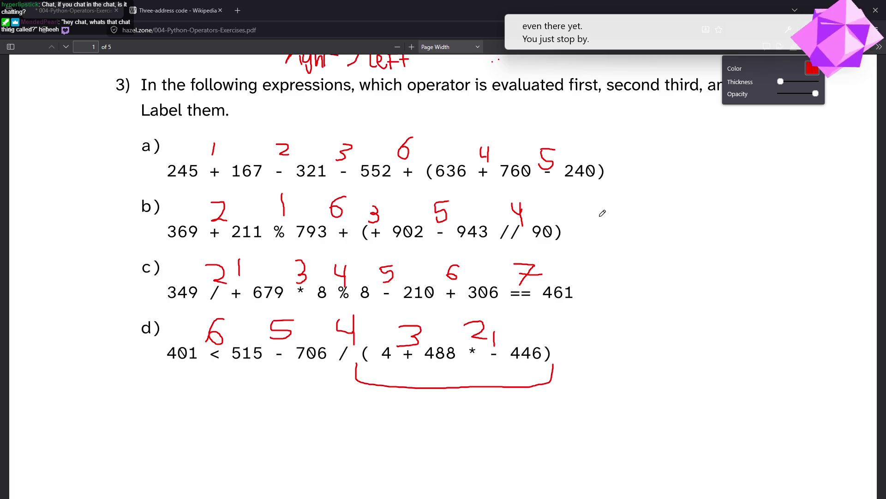
pyautogui.scroll(-5, 785, 333)
pyautogui.scroll(-5, 779, 328)
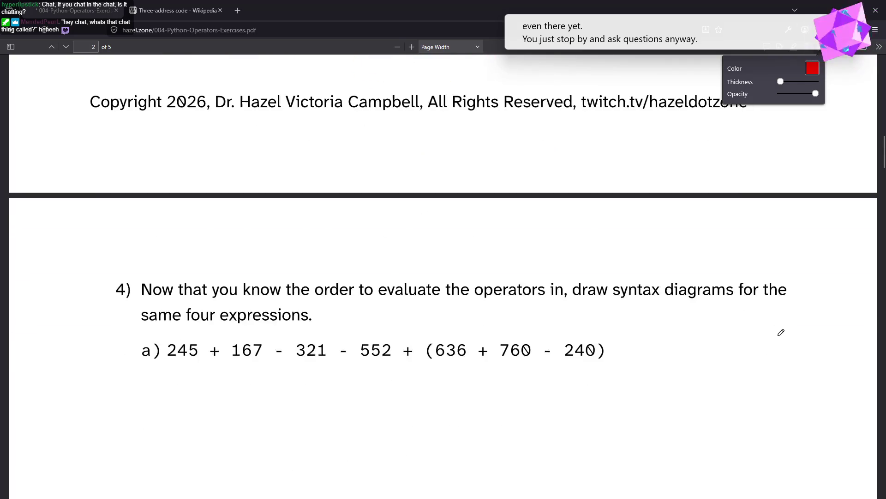
# Draw a red + root under expression a), with an arrow to a − node and a lower +.
pyautogui.scroll(1, 783, 335)
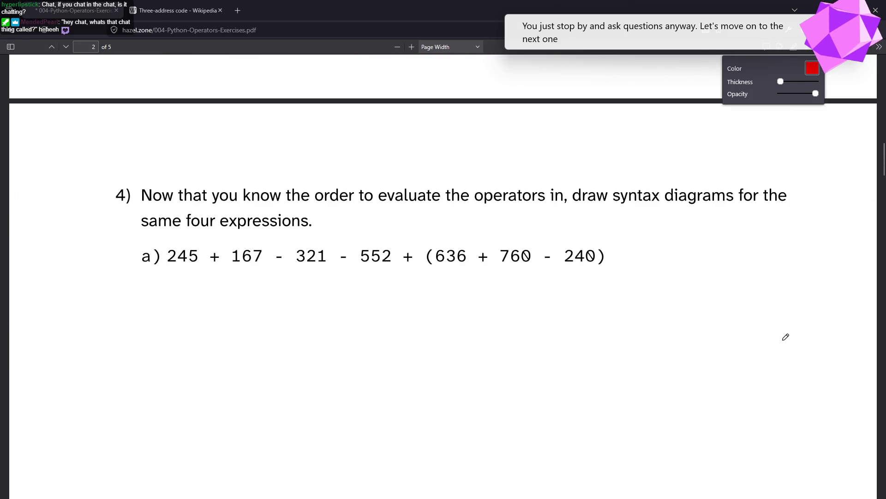
pyautogui.scroll(-2, 784, 327)
pyautogui.scroll(4, 785, 327)
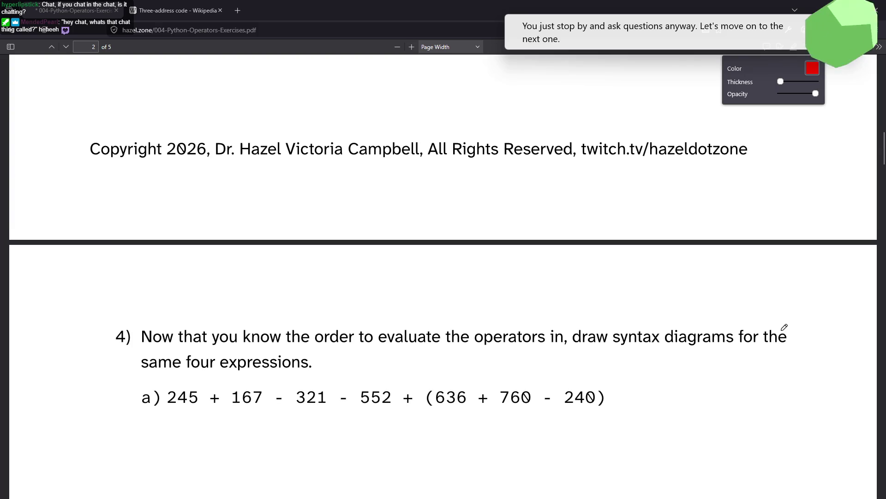
pyautogui.scroll(-3, 786, 327)
pyautogui.scroll(-2, 787, 332)
pyautogui.scroll(1, 788, 330)
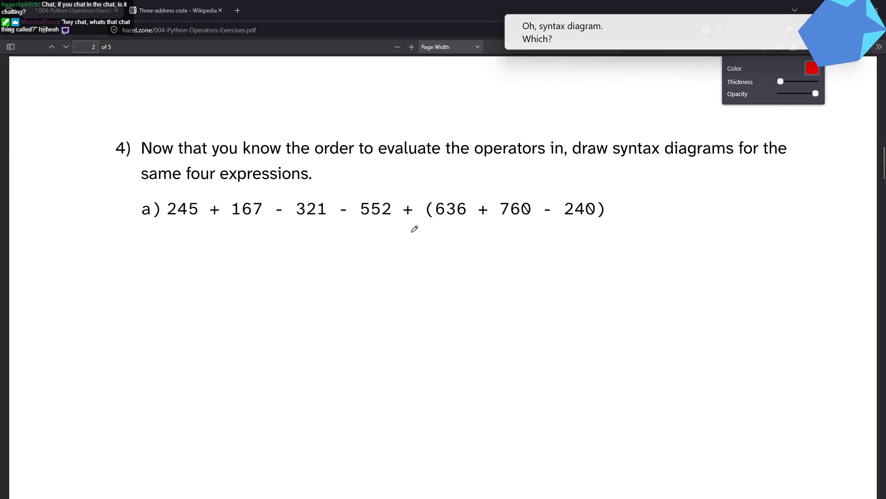
pyautogui.moveTo(398, 223); pyautogui.dragTo(407, 222)
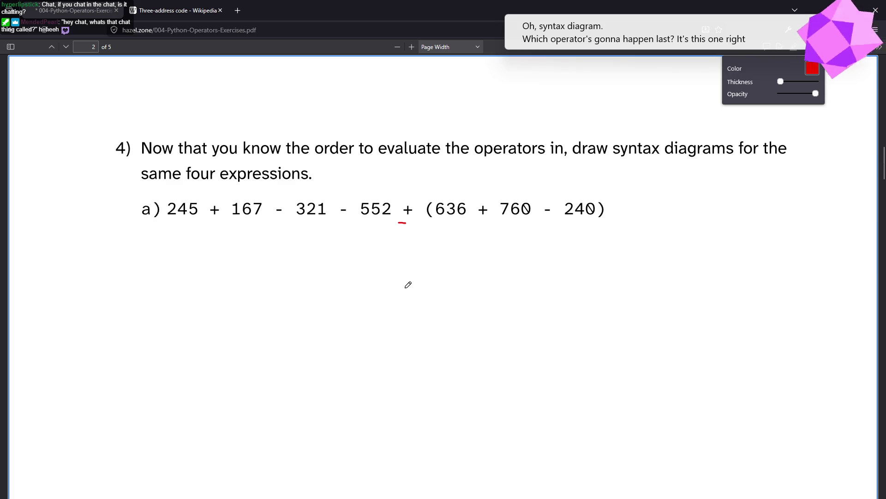
pyautogui.hotkey('ctrl', 'z')
pyautogui.moveTo(400, 242)
pyautogui.mouseDown()
pyautogui.moveTo(424, 243)
pyautogui.moveTo(379, 277)
pyautogui.moveTo(383, 261)
pyautogui.mouseUp()
pyautogui.moveTo(378, 278); pyautogui.dragTo(399, 284)
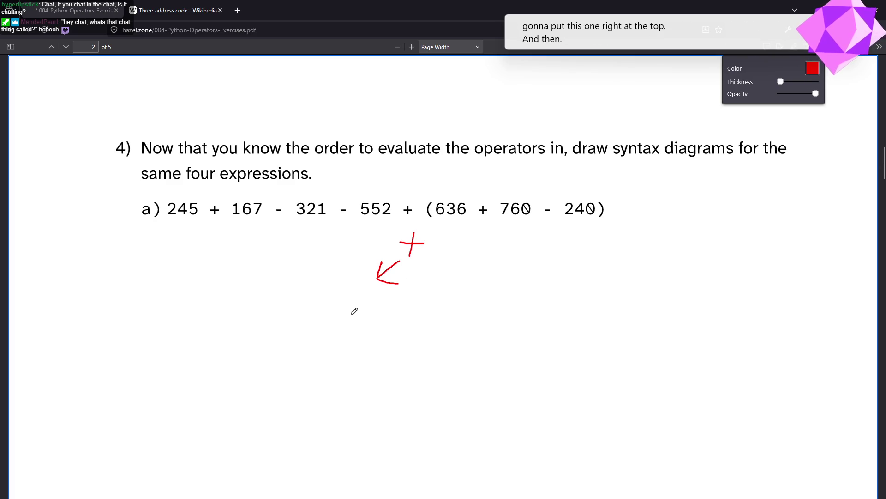
pyautogui.moveTo(344, 305)
pyautogui.mouseDown()
pyautogui.moveTo(367, 302)
pyautogui.moveTo(299, 341)
pyautogui.moveTo(305, 334)
pyautogui.moveTo(313, 339)
pyautogui.moveTo(281, 357)
pyautogui.moveTo(299, 357)
pyautogui.moveTo(239, 394)
pyautogui.moveTo(256, 396)
pyautogui.moveTo(225, 419)
pyautogui.mouseUp()
pyautogui.click(197, 416)
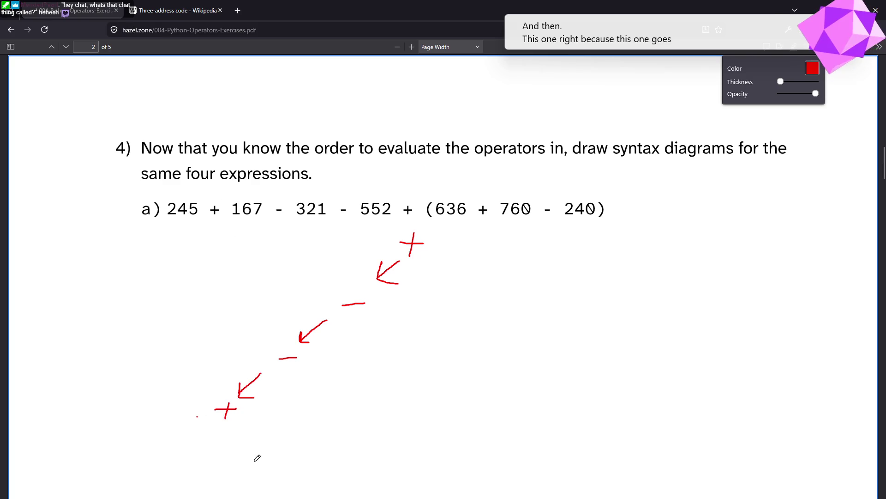
# Draw an arrow from the lower + down-left to its operand 245.
pyautogui.moveTo(214, 192); pyautogui.dragTo(215, 200)
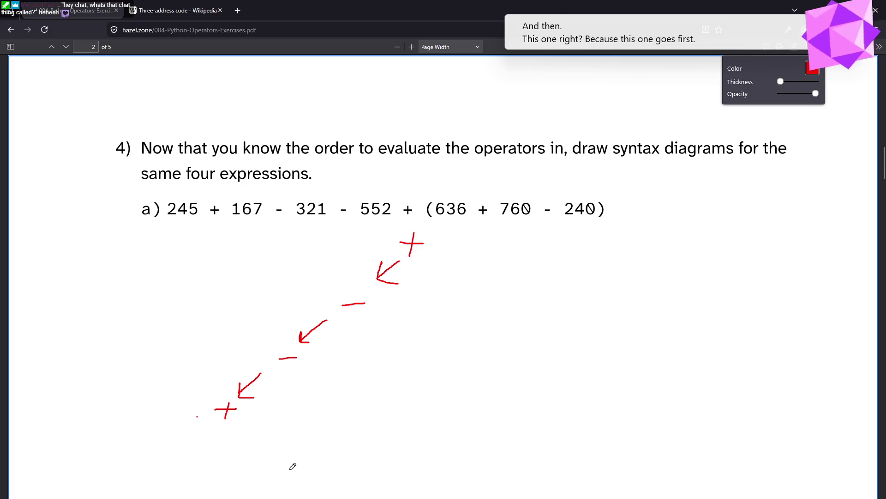
pyautogui.moveTo(204, 427)
pyautogui.mouseDown()
pyautogui.moveTo(185, 449)
pyautogui.moveTo(193, 448)
pyautogui.mouseUp()
pyautogui.moveTo(140, 453)
pyautogui.mouseDown()
pyautogui.moveTo(154, 453)
pyautogui.moveTo(139, 468)
pyautogui.moveTo(155, 470)
pyautogui.mouseUp()
pyautogui.moveTo(164, 453)
pyautogui.mouseDown()
pyautogui.moveTo(173, 469)
pyautogui.moveTo(191, 455)
pyautogui.moveTo(190, 469)
pyautogui.moveTo(177, 470)
pyautogui.mouseUp()
# Dash guide lines from the tree up to 245, 167 and 321 in the expression.
pyautogui.click(226, 384)
pyautogui.moveTo(224, 360); pyautogui.dragTo(220, 321)
pyautogui.moveTo(217, 304); pyautogui.dragTo(216, 296)
pyautogui.moveTo(214, 261); pyautogui.dragTo(213, 240)
pyautogui.click(212, 229)
pyautogui.moveTo(284, 327); pyautogui.dragTo(281, 285)
pyautogui.moveTo(284, 253); pyautogui.dragTo(283, 244)
pyautogui.click(284, 228)
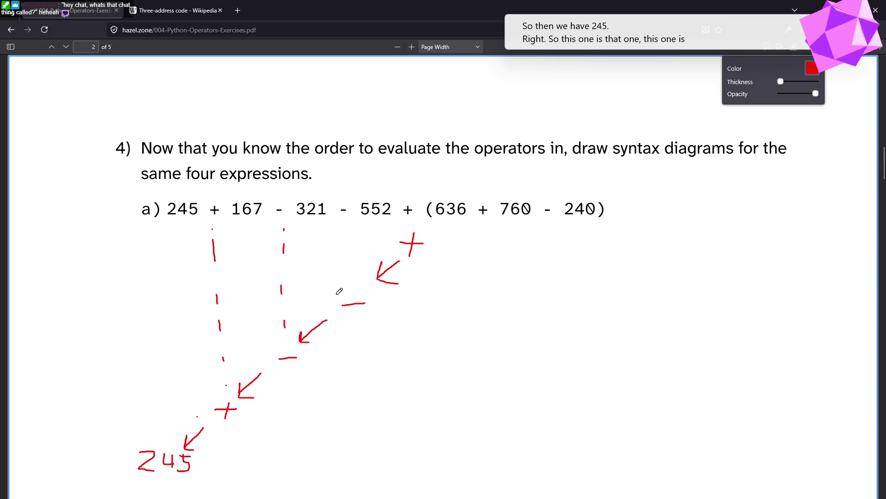
pyautogui.moveTo(353, 280); pyautogui.dragTo(352, 276)
pyautogui.moveTo(349, 243); pyautogui.dragTo(349, 236)
pyautogui.click(348, 225)
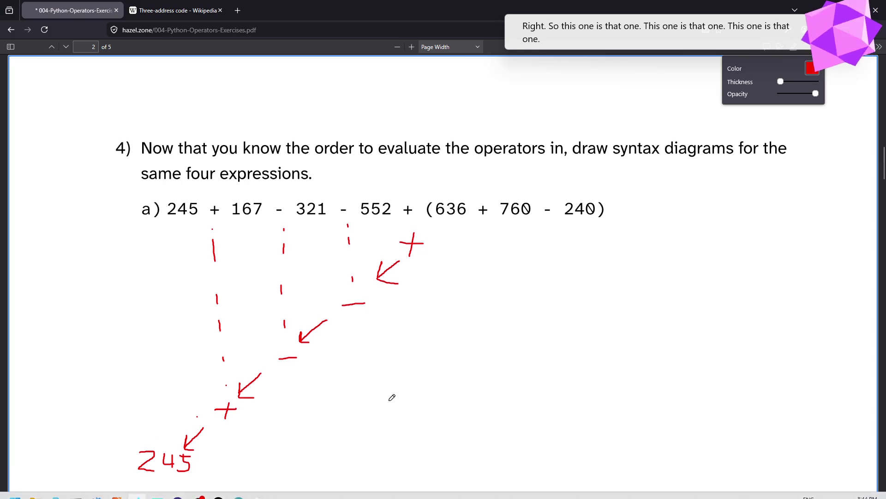
# Draw down-right arrows from the lower + and lower − nodes, writing 321 as the −'s operand.
pyautogui.scroll(-2, 377, 354)
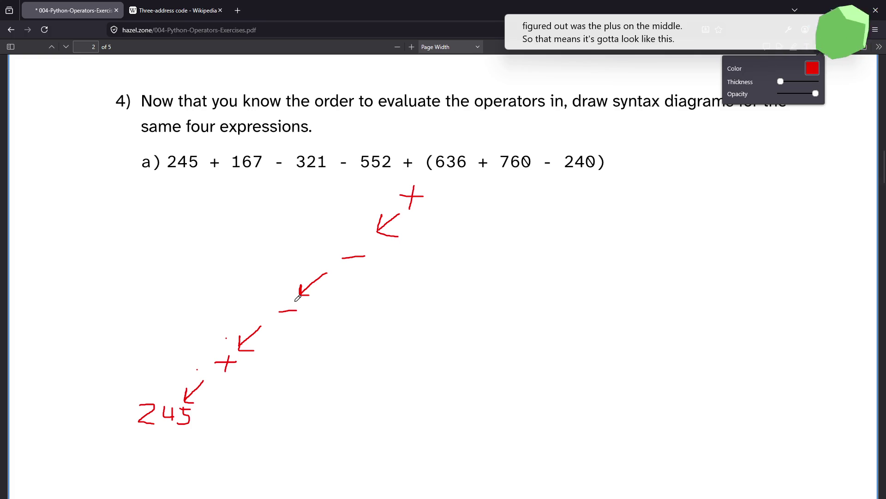
pyautogui.moveTo(236, 370)
pyautogui.mouseDown()
pyautogui.moveTo(249, 391)
pyautogui.moveTo(252, 381)
pyautogui.moveTo(242, 434)
pyautogui.moveTo(275, 406)
pyautogui.moveTo(267, 423)
pyautogui.moveTo(292, 417)
pyautogui.mouseUp()
pyautogui.moveTo(305, 318)
pyautogui.mouseDown()
pyautogui.moveTo(317, 344)
pyautogui.moveTo(308, 375)
pyautogui.mouseUp()
pyautogui.moveTo(327, 352)
pyautogui.mouseDown()
pyautogui.moveTo(344, 371)
pyautogui.moveTo(350, 365)
pyautogui.moveTo(347, 374)
pyautogui.mouseUp()
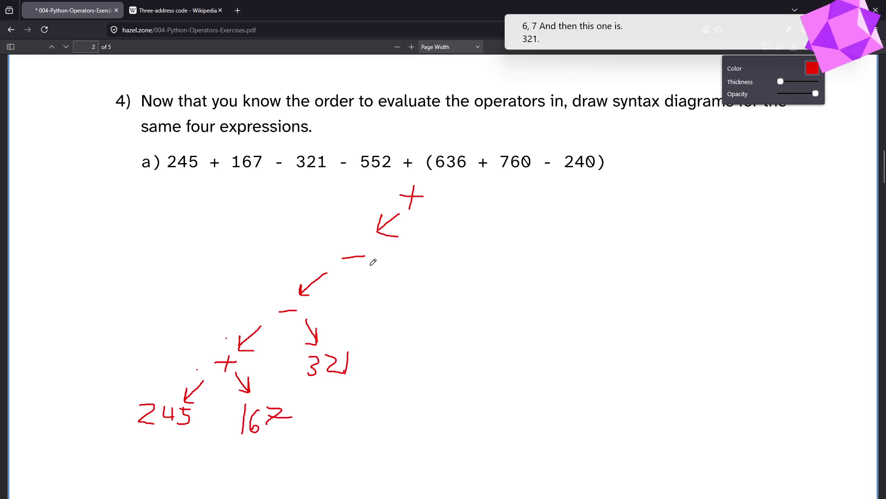
# Add an arrow and 552 under the upper −, then an arrow leaving the top + rightward.
pyautogui.moveTo(370, 265); pyautogui.dragTo(382, 292)
pyautogui.moveTo(371, 283)
pyautogui.mouseDown()
pyautogui.moveTo(396, 310)
pyautogui.moveTo(351, 333)
pyautogui.moveTo(402, 315)
pyautogui.moveTo(387, 336)
pyautogui.moveTo(412, 313)
pyautogui.moveTo(428, 331)
pyautogui.mouseUp()
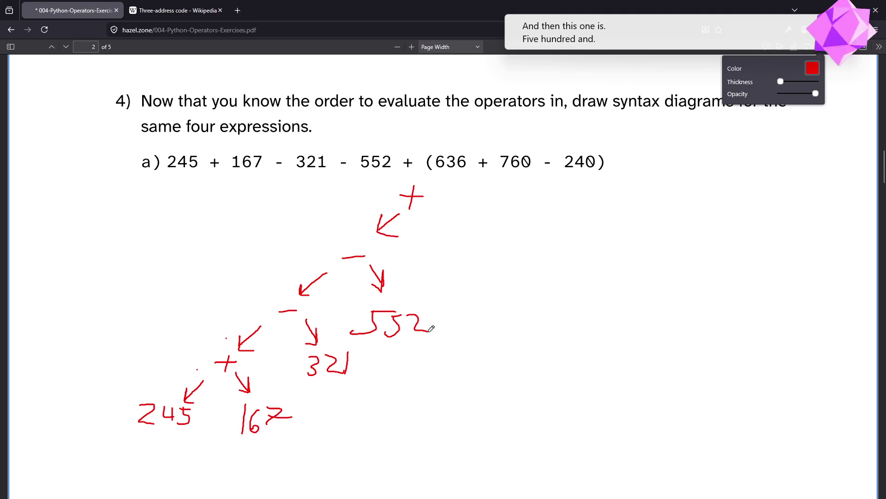
pyautogui.hotkey('ctrl', 'z')
pyautogui.hotkey('ctrl', 'z')
pyautogui.hotkey('ctrl', 'z')
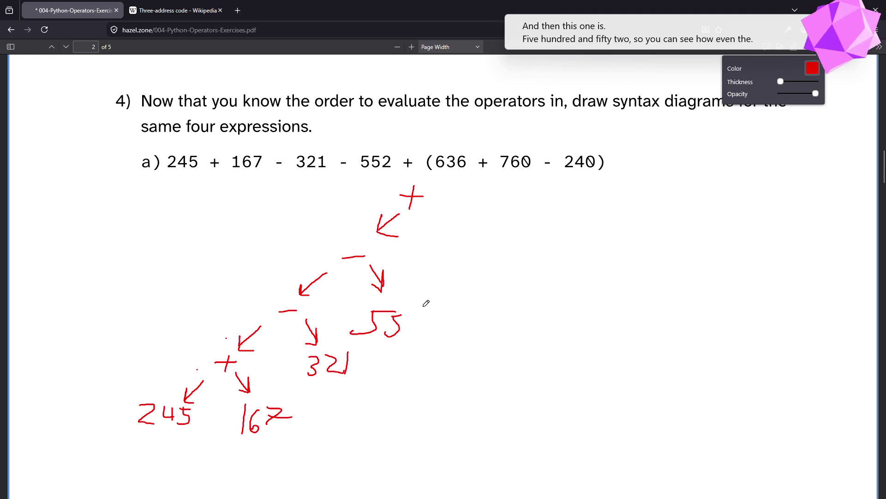
pyautogui.moveTo(382, 301)
pyautogui.mouseDown()
pyautogui.moveTo(375, 309)
pyautogui.moveTo(384, 312)
pyautogui.moveTo(403, 301)
pyautogui.moveTo(385, 324)
pyautogui.moveTo(421, 320)
pyautogui.mouseUp()
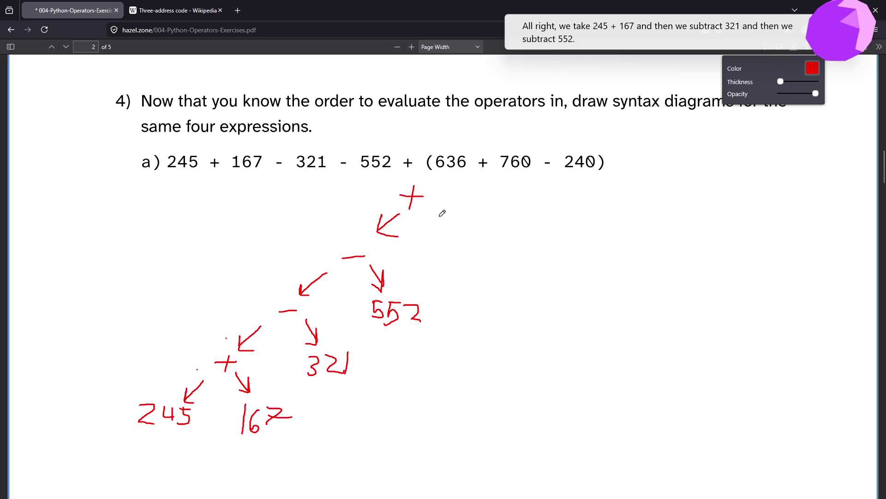
pyautogui.moveTo(442, 218)
pyautogui.mouseDown()
pyautogui.moveTo(455, 213)
pyautogui.moveTo(457, 240)
pyautogui.mouseUp()
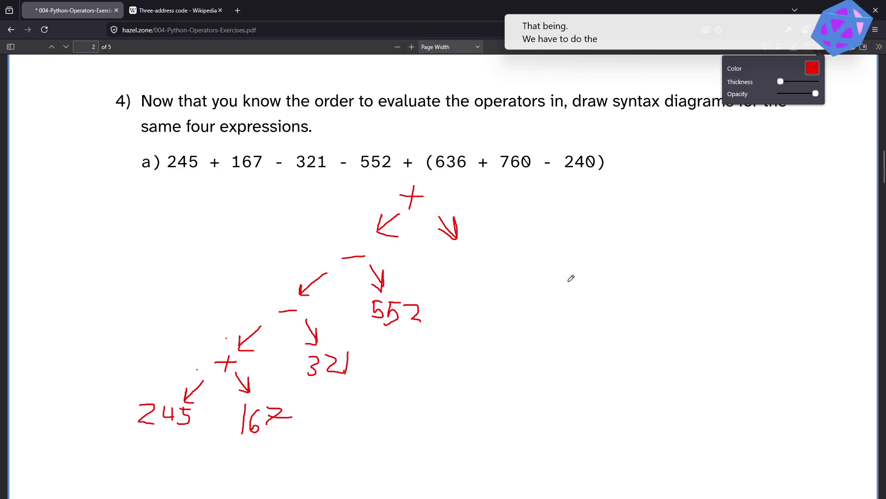
# Draw the right-branch − node linked from the root +, with an arrow to 240.
pyautogui.moveTo(546, 246); pyautogui.dragTo(564, 245)
pyautogui.click(556, 240)
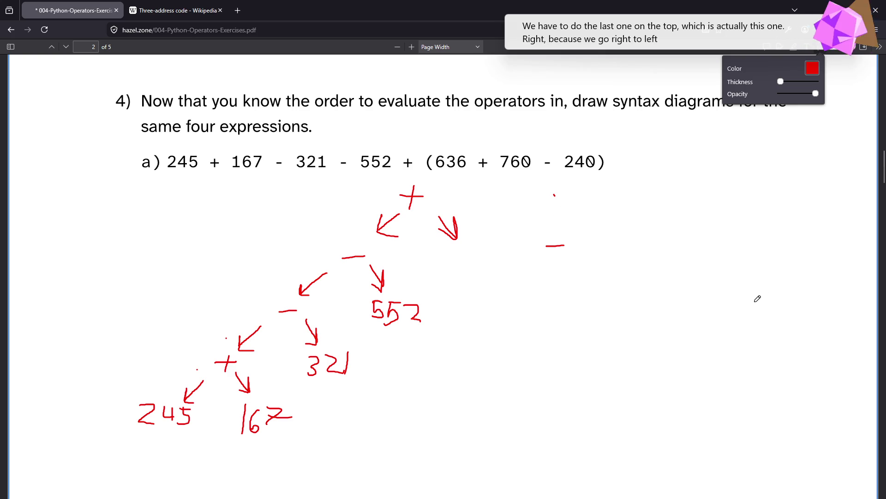
pyautogui.hotkey('ctrl', 'z')
pyautogui.hotkey('ctrl', 'z')
pyautogui.hotkey('ctrl', 'z')
pyautogui.moveTo(549, 247); pyautogui.dragTo(570, 245)
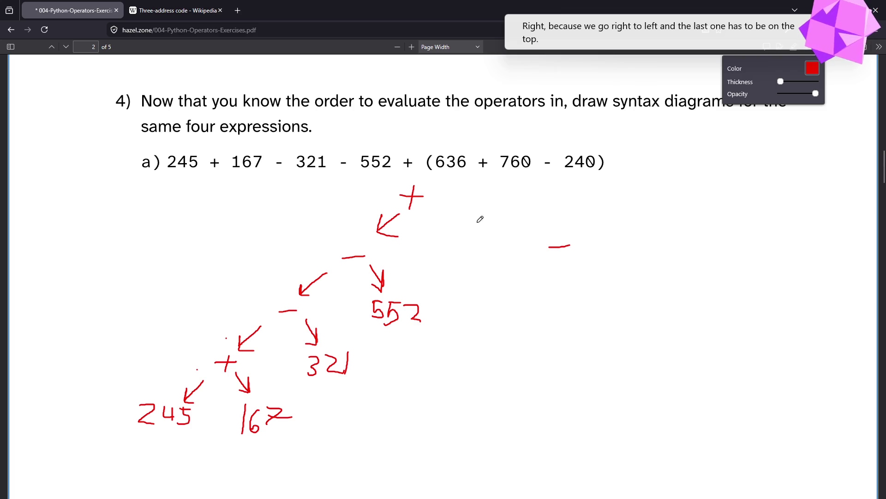
pyautogui.moveTo(441, 203)
pyautogui.mouseDown()
pyautogui.moveTo(552, 227)
pyautogui.moveTo(538, 230)
pyautogui.mouseUp()
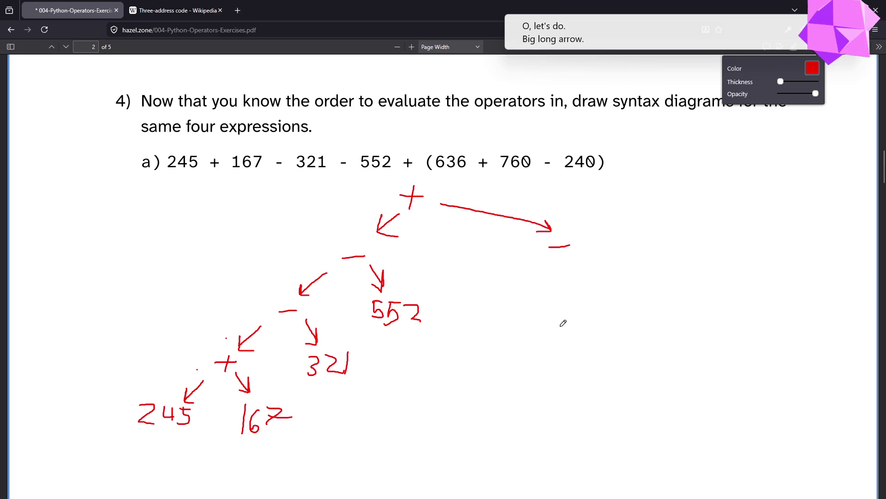
pyautogui.moveTo(583, 260)
pyautogui.mouseDown()
pyautogui.moveTo(617, 275)
pyautogui.moveTo(605, 285)
pyautogui.moveTo(669, 279)
pyautogui.moveTo(665, 293)
pyautogui.moveTo(673, 273)
pyautogui.mouseUp()
pyautogui.moveTo(537, 261)
pyautogui.mouseDown()
pyautogui.moveTo(510, 286)
pyautogui.moveTo(527, 285)
pyautogui.mouseUp()
# Add a + under the −, with arrows to its operands 636 and 760.
pyautogui.moveTo(479, 315)
pyautogui.mouseDown()
pyautogui.moveTo(507, 311)
pyautogui.moveTo(453, 358)
pyautogui.mouseUp()
pyautogui.moveTo(456, 333)
pyautogui.mouseDown()
pyautogui.moveTo(452, 357)
pyautogui.moveTo(533, 340)
pyautogui.mouseUp()
pyautogui.moveTo(446, 359); pyautogui.dragTo(441, 373)
pyautogui.moveTo(449, 364)
pyautogui.mouseDown()
pyautogui.moveTo(457, 382)
pyautogui.moveTo(446, 384)
pyautogui.moveTo(469, 379)
pyautogui.mouseUp()
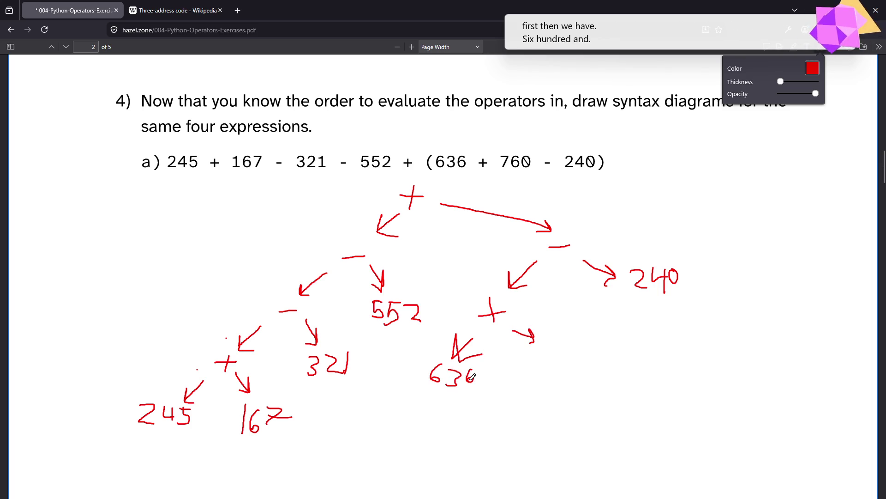
pyautogui.moveTo(519, 355)
pyautogui.mouseDown()
pyautogui.moveTo(526, 374)
pyautogui.moveTo(537, 363)
pyautogui.moveTo(545, 374)
pyautogui.moveTo(547, 367)
pyautogui.mouseUp()
pyautogui.moveTo(555, 359); pyautogui.dragTo(562, 349)
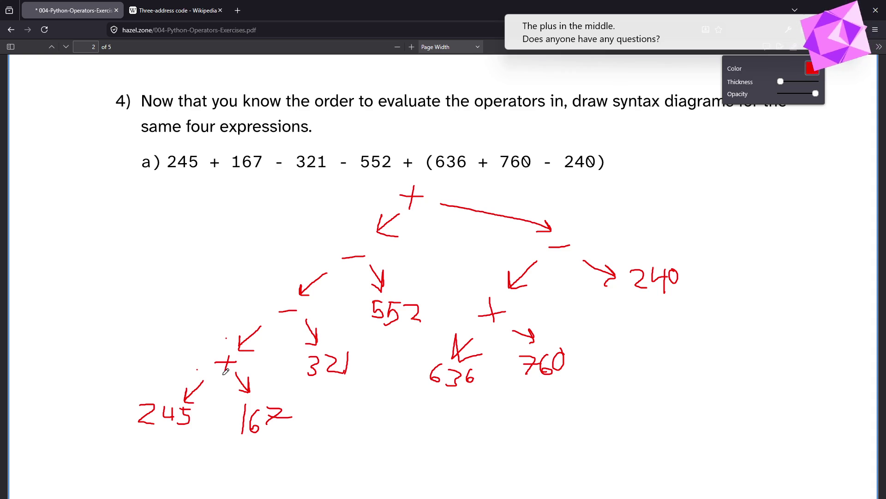
# Mute the computer's sound.
pyautogui.press('XF86AudioMute')
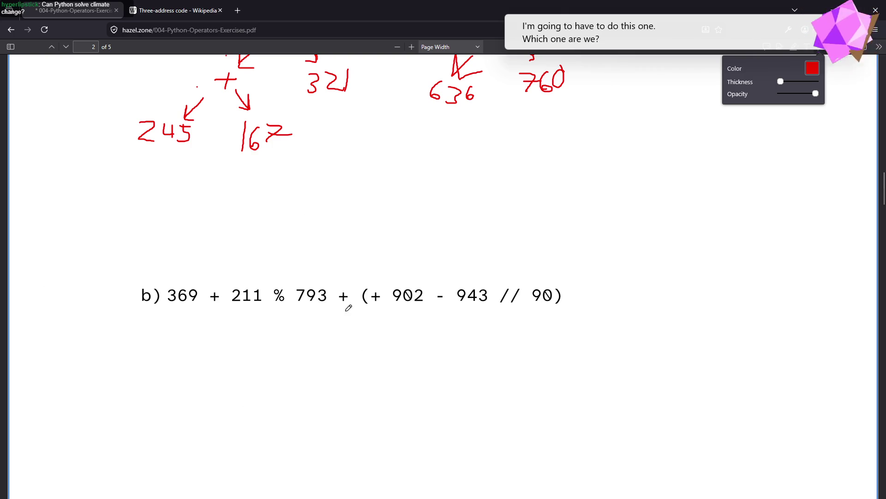
# Draw a red + root node beneath expression b), undoing a stray underline.
pyautogui.moveTo(333, 312); pyautogui.dragTo(348, 310)
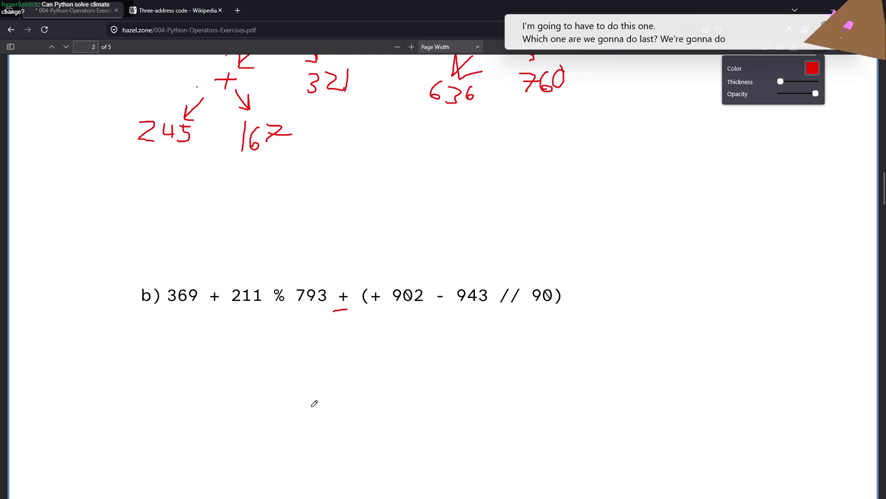
pyautogui.hotkey('ctrl', 'z')
pyautogui.scroll(-3, 303, 377)
pyautogui.scroll(3, 301, 369)
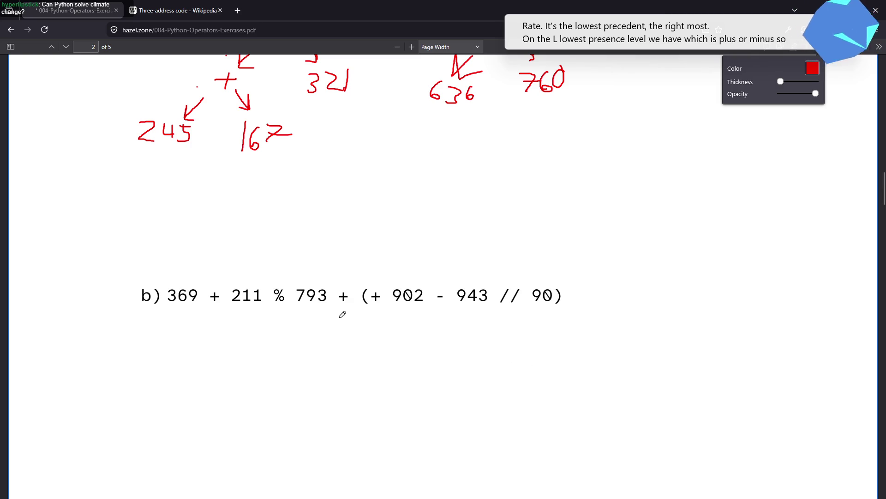
pyautogui.moveTo(338, 324)
pyautogui.mouseDown()
pyautogui.moveTo(353, 325)
pyautogui.moveTo(349, 346)
pyautogui.mouseUp()
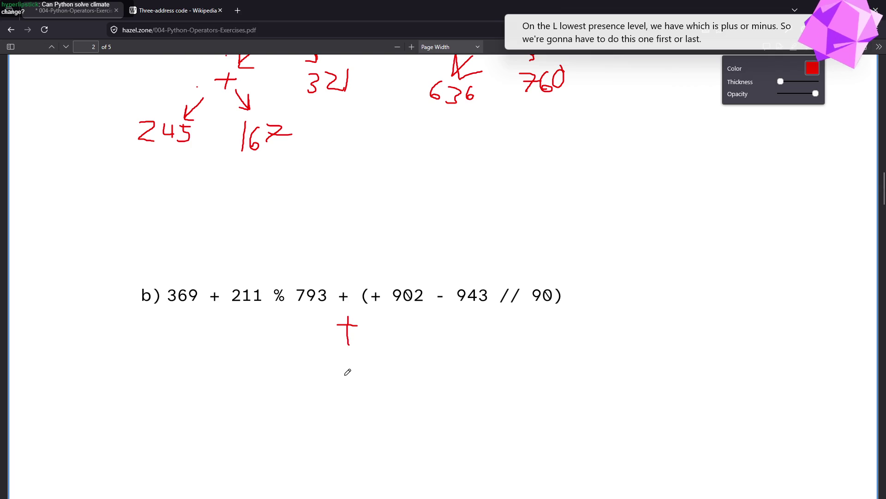
pyautogui.hotkey('ctrl', 'z')
pyautogui.hotkey('ctrl', 'z')
pyautogui.moveTo(343, 332)
pyautogui.mouseDown()
pyautogui.moveTo(354, 329)
pyautogui.moveTo(349, 346)
pyautogui.mouseUp()
# Check question 3 and return, then draw a short arrow down-left from the root +.
pyautogui.scroll(-2, 347, 376)
pyautogui.scroll(5, 355, 382)
pyautogui.scroll(10, 351, 388)
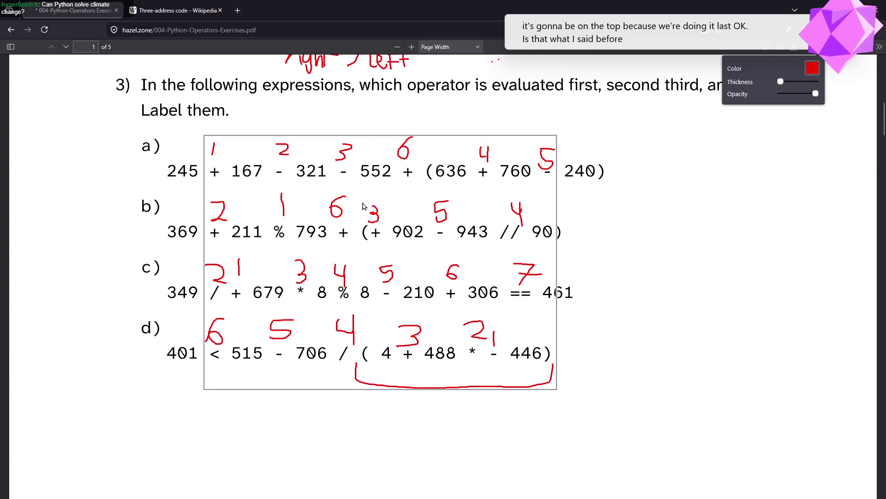
pyautogui.scroll(-10, 406, 253)
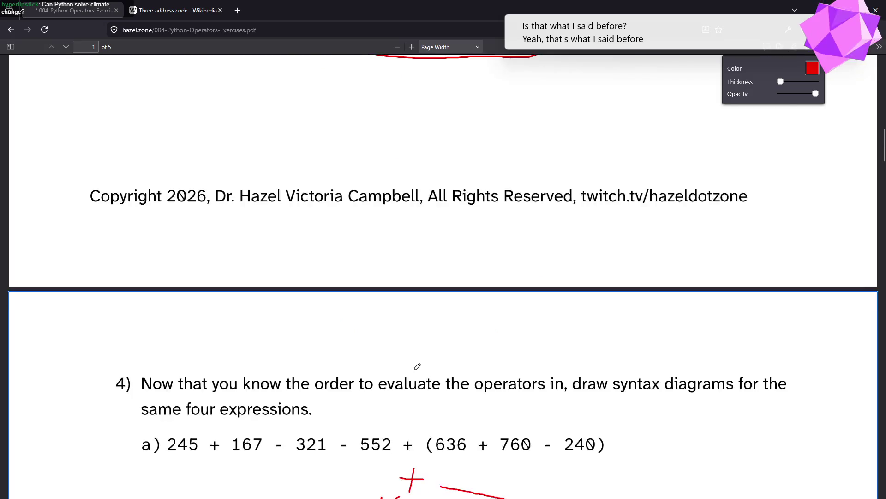
pyautogui.scroll(-5, 402, 380)
pyautogui.scroll(2, 392, 397)
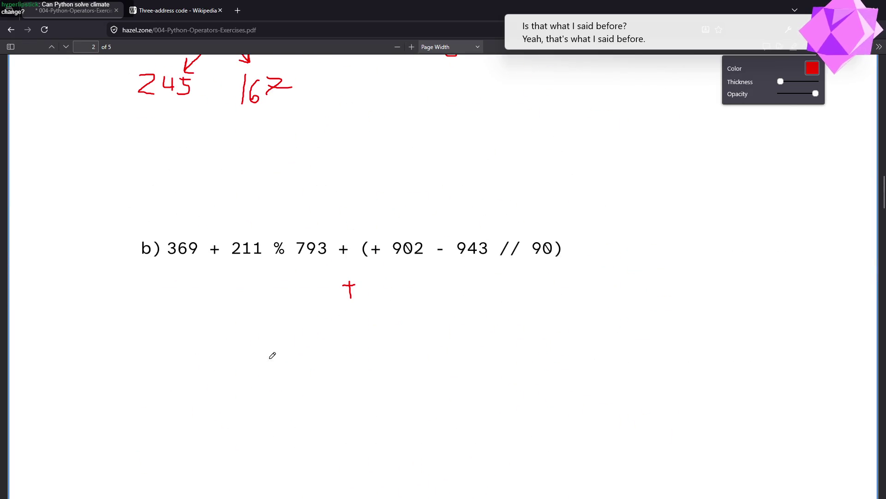
pyautogui.moveTo(332, 306)
pyautogui.mouseDown()
pyautogui.moveTo(312, 324)
pyautogui.moveTo(326, 323)
pyautogui.mouseUp()
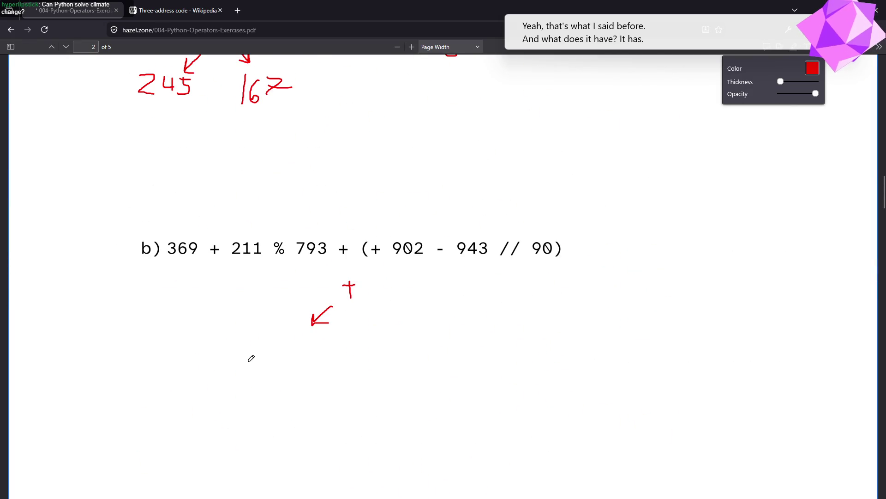
# Replace the short arrow with a long one to the left +, with an arrow toward 369.
pyautogui.hotkey('ctrl', 'z')
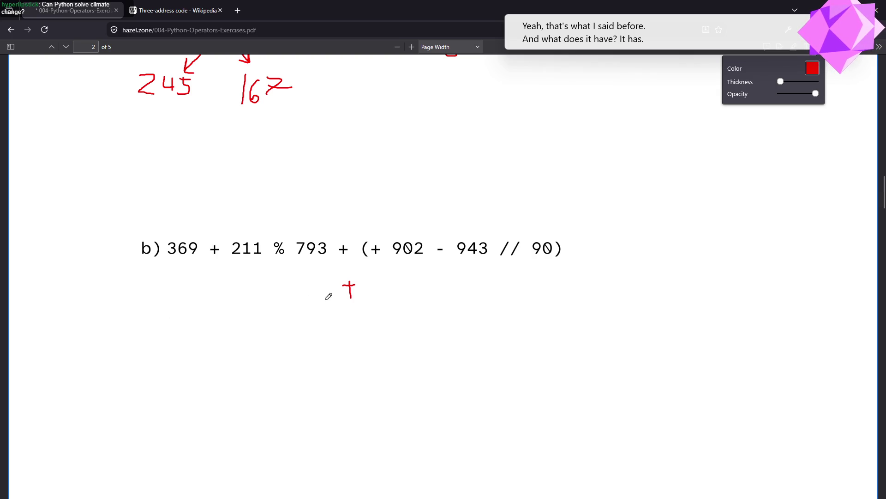
pyautogui.moveTo(336, 296)
pyautogui.mouseDown()
pyautogui.moveTo(243, 308)
pyautogui.moveTo(214, 337)
pyautogui.moveTo(272, 361)
pyautogui.moveTo(289, 383)
pyautogui.moveTo(294, 376)
pyautogui.mouseUp()
pyautogui.moveTo(207, 356); pyautogui.dragTo(189, 380)
pyautogui.moveTo(193, 364)
pyautogui.mouseDown()
pyautogui.moveTo(189, 379)
pyautogui.moveTo(203, 381)
pyautogui.moveTo(167, 400)
pyautogui.moveTo(208, 399)
pyautogui.mouseUp()
# Draw arrows from the % node to 211 and 793, writing 211 beneath it.
pyautogui.moveTo(275, 387); pyautogui.dragTo(257, 410)
pyautogui.moveTo(257, 397)
pyautogui.mouseDown()
pyautogui.moveTo(256, 409)
pyautogui.moveTo(273, 409)
pyautogui.mouseUp()
pyautogui.moveTo(223, 420); pyautogui.dragTo(257, 432)
pyautogui.moveTo(302, 395); pyautogui.dragTo(318, 407)
pyautogui.moveTo(314, 393)
pyautogui.mouseDown()
pyautogui.moveTo(318, 408)
pyautogui.moveTo(306, 406)
pyautogui.moveTo(328, 411)
pyautogui.moveTo(321, 429)
pyautogui.moveTo(363, 424)
pyautogui.moveTo(348, 429)
pyautogui.mouseUp()
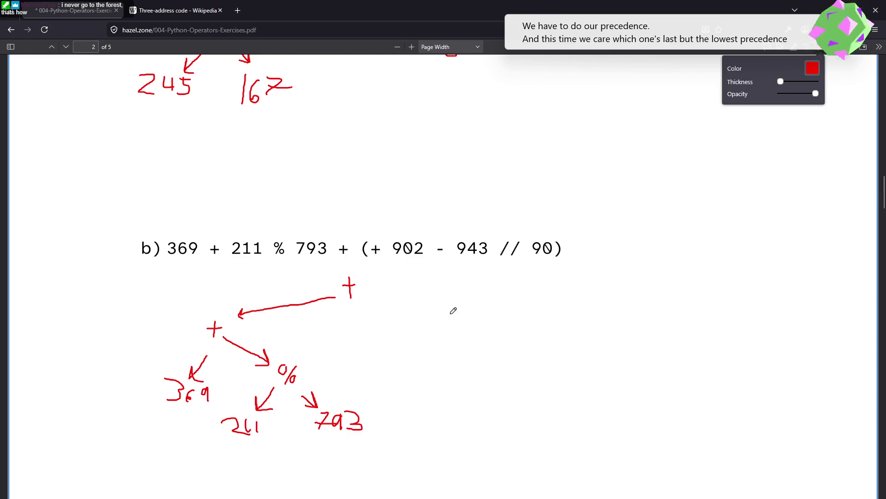
# Draw a red minus to the right of the 4b tree's root +.
pyautogui.moveTo(436, 313); pyautogui.dragTo(457, 312)
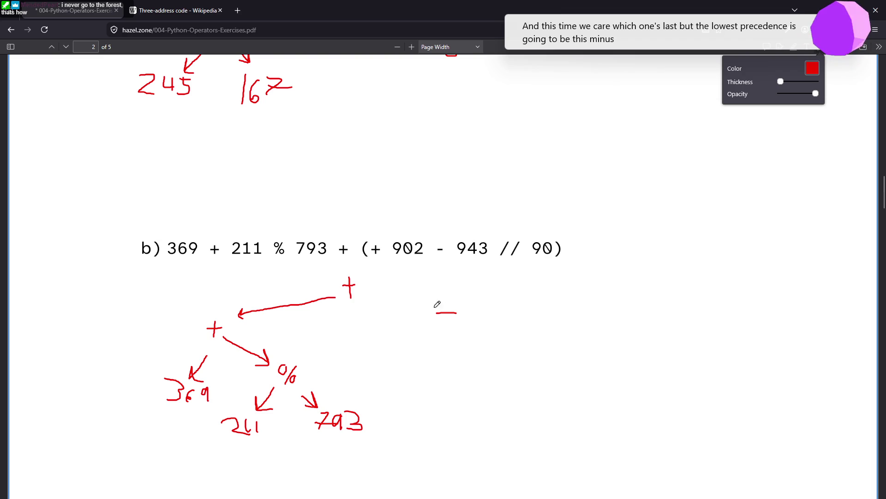
# Connect the root + to the minus, and the minus to a unary + with 902 beneath.
pyautogui.click(377, 295)
pyautogui.moveTo(384, 293)
pyautogui.mouseDown()
pyautogui.moveTo(427, 306)
pyautogui.moveTo(418, 310)
pyautogui.mouseUp()
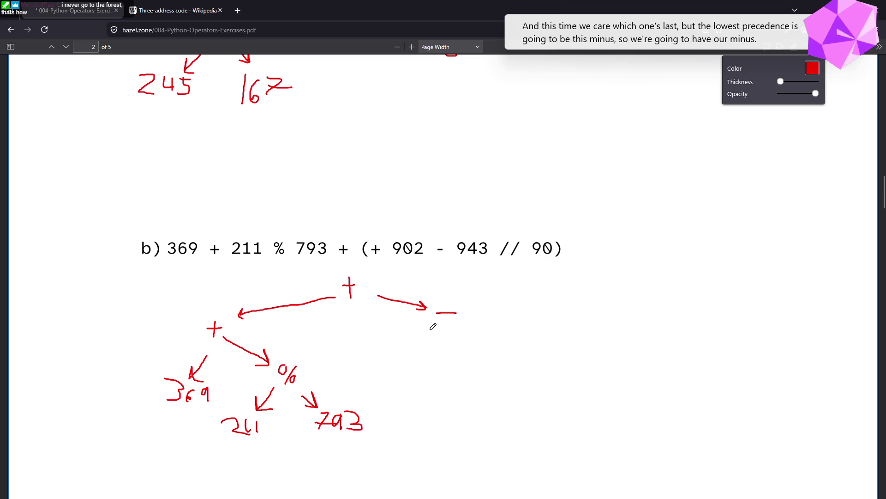
pyautogui.moveTo(434, 327)
pyautogui.mouseDown()
pyautogui.moveTo(409, 350)
pyautogui.moveTo(423, 348)
pyautogui.moveTo(403, 357)
pyautogui.moveTo(412, 357)
pyautogui.moveTo(404, 365)
pyautogui.moveTo(418, 376)
pyautogui.moveTo(436, 373)
pyautogui.moveTo(428, 388)
pyautogui.moveTo(436, 411)
pyautogui.mouseUp()
pyautogui.moveTo(452, 388)
pyautogui.mouseDown()
pyautogui.moveTo(444, 407)
pyautogui.moveTo(450, 390)
pyautogui.mouseUp()
pyautogui.moveTo(453, 394)
pyautogui.mouseDown()
pyautogui.moveTo(462, 393)
pyautogui.moveTo(464, 409)
pyautogui.mouseUp()
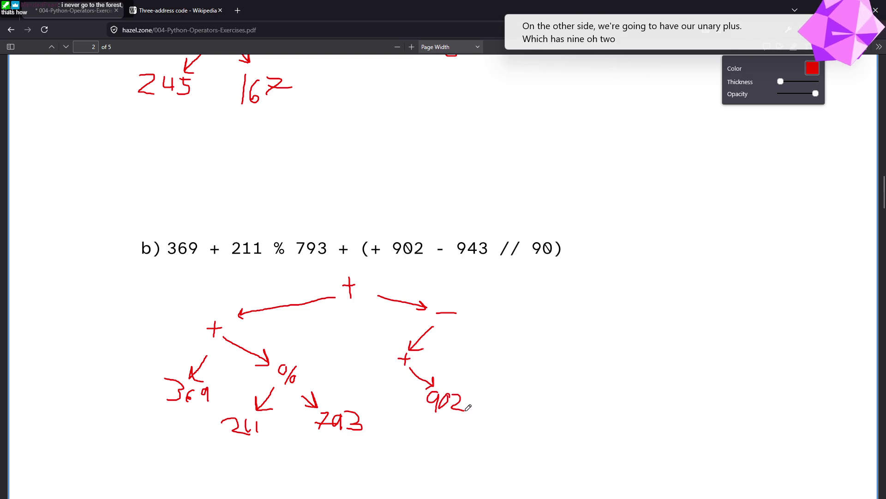
# Start the minus's right branch with a // node and an arrow toward its operand.
pyautogui.moveTo(467, 315)
pyautogui.mouseDown()
pyautogui.moveTo(510, 342)
pyautogui.moveTo(499, 340)
pyautogui.moveTo(511, 360)
pyautogui.moveTo(540, 334)
pyautogui.mouseUp()
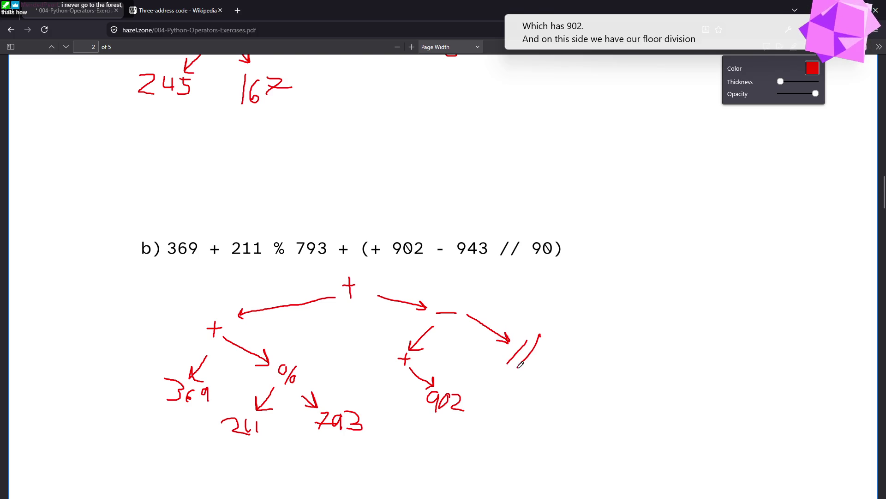
pyautogui.moveTo(511, 376)
pyautogui.mouseDown()
pyautogui.moveTo(505, 390)
pyautogui.moveTo(503, 383)
pyautogui.moveTo(516, 385)
pyautogui.moveTo(491, 408)
pyautogui.moveTo(504, 419)
pyautogui.moveTo(514, 402)
pyautogui.moveTo(528, 406)
pyautogui.moveTo(517, 419)
pyautogui.moveTo(537, 405)
pyautogui.moveTo(521, 419)
pyautogui.mouseUp()
pyautogui.moveTo(551, 372)
pyautogui.mouseDown()
pyautogui.moveTo(574, 383)
pyautogui.moveTo(557, 384)
pyautogui.moveTo(594, 382)
pyautogui.moveTo(591, 407)
pyautogui.moveTo(601, 378)
pyautogui.mouseUp()
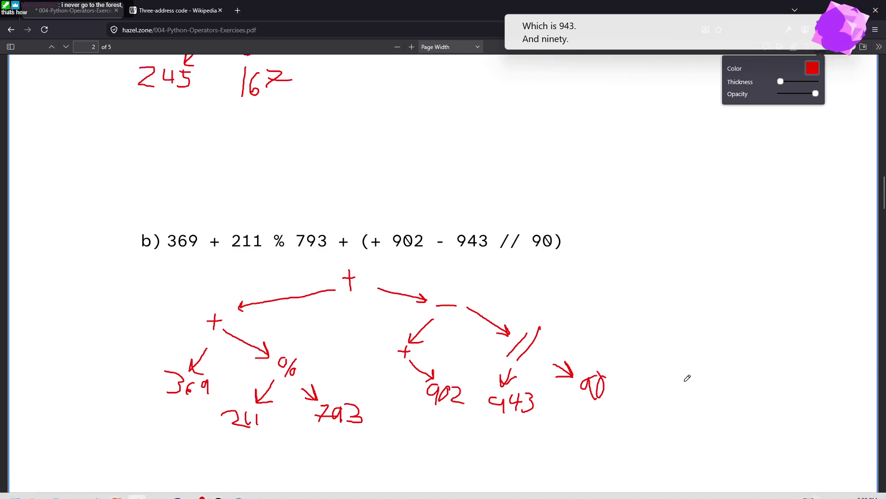
pyautogui.scroll(-2, 686, 377)
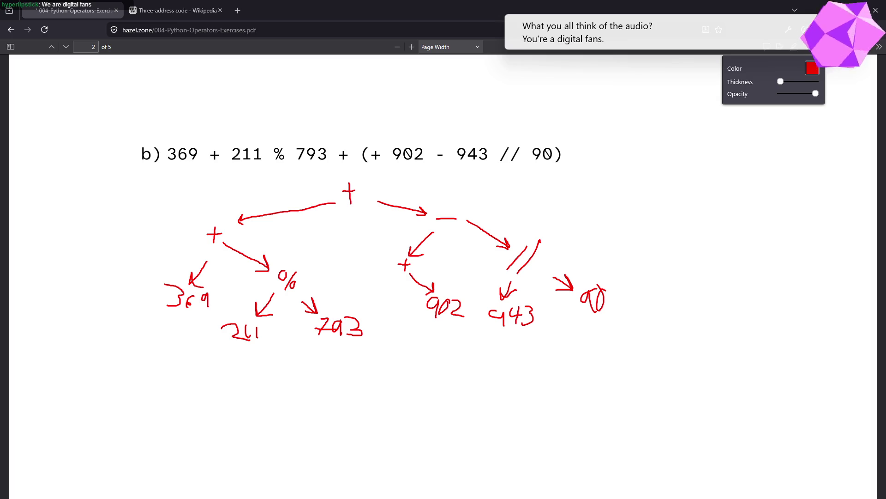
# Finish the b tree's // branch with leaves 943 and 90 in red.
pyautogui.moveTo(677, 27)
pyautogui.mouseDown()
pyautogui.moveTo(372, 48)
pyautogui.moveTo(399, 34)
pyautogui.moveTo(198, 34)
pyautogui.moveTo(469, 38)
pyautogui.mouseUp()
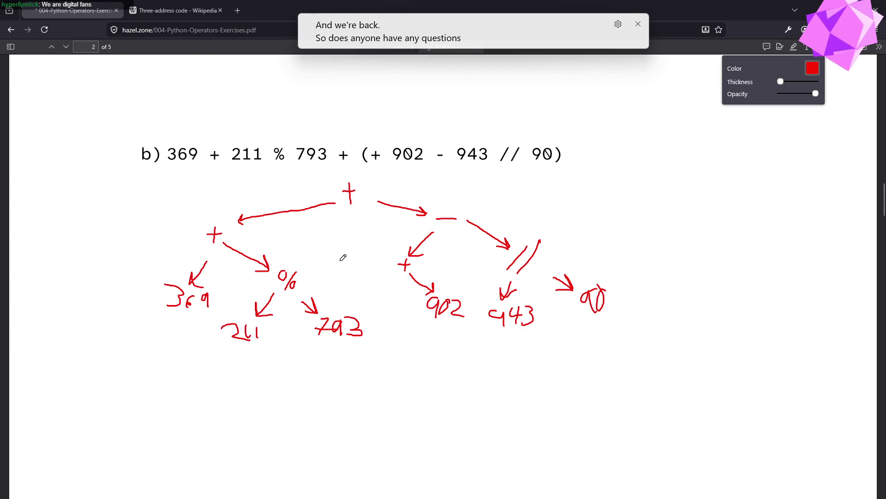
# Circle expression b, then scroll until page 3's c) expression sits near the top.
pyautogui.scroll(-3, 344, 258)
pyautogui.scroll(1, 349, 263)
pyautogui.scroll(-8, 354, 265)
pyautogui.scroll(-2, 357, 264)
pyautogui.scroll(2, 357, 265)
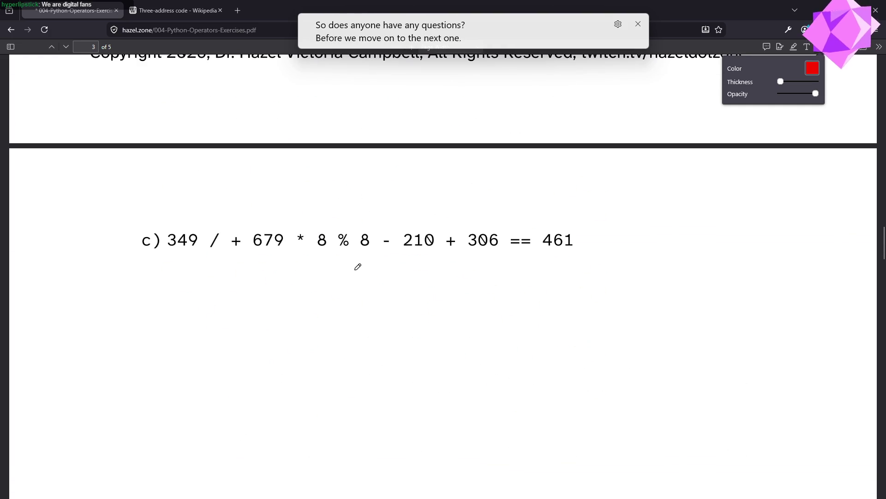
pyautogui.scroll(10, 362, 268)
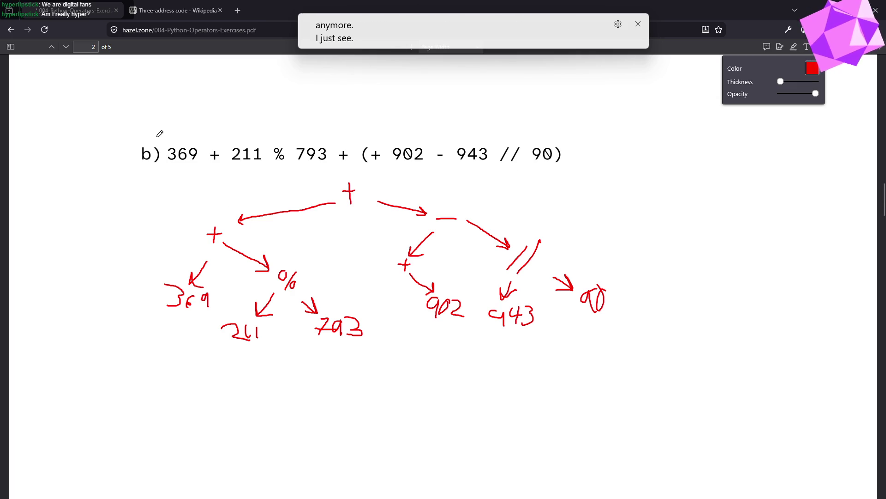
pyautogui.moveTo(161, 132)
pyautogui.mouseDown()
pyautogui.moveTo(212, 169)
pyautogui.moveTo(573, 133)
pyautogui.moveTo(105, 129)
pyautogui.mouseUp()
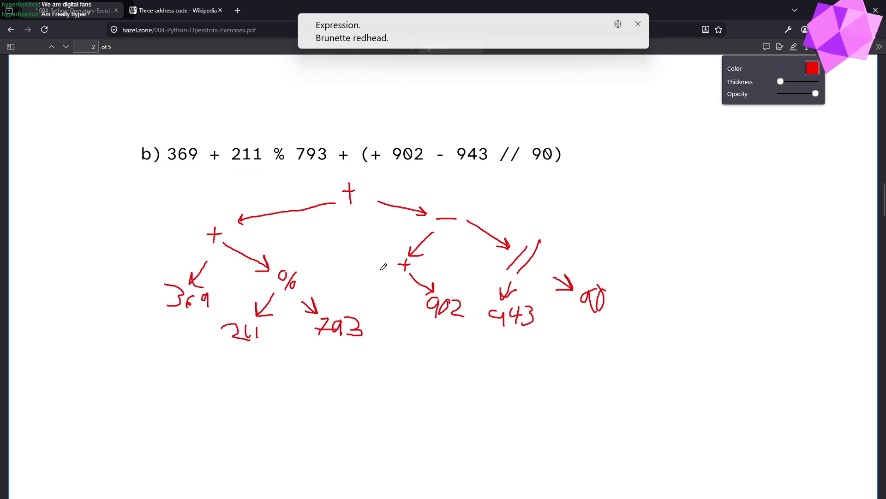
pyautogui.scroll(-5, 409, 248)
pyautogui.scroll(-5, 419, 274)
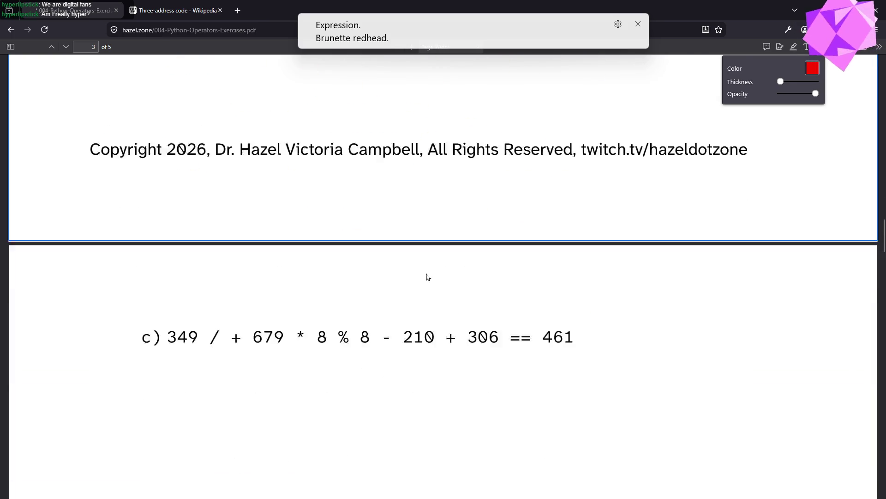
pyautogui.scroll(-2, 428, 276)
pyautogui.scroll(2, 430, 276)
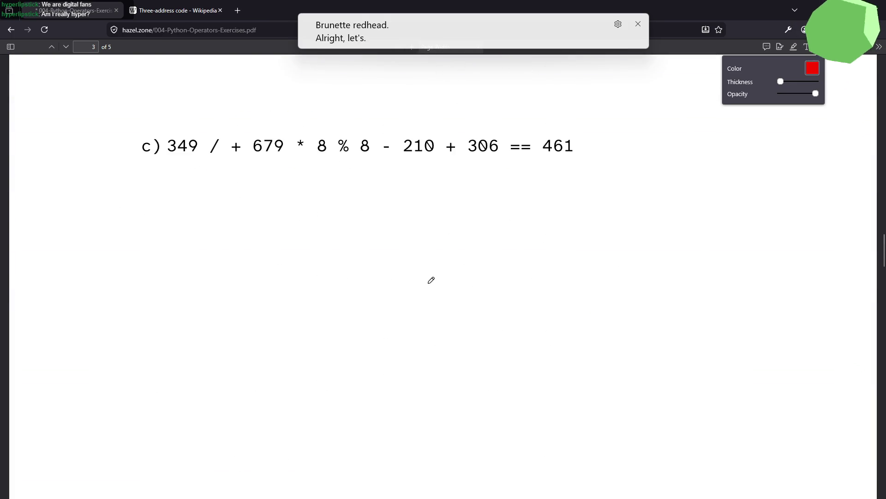
pyautogui.scroll(-1, 434, 279)
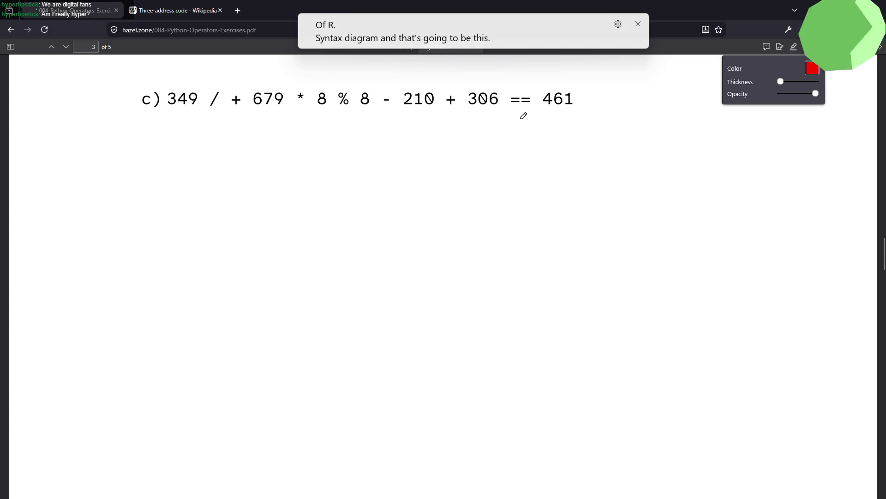
# Draw the red == root under expression c), undoing the misdrawn strokes.
pyautogui.moveTo(521, 114)
pyautogui.mouseDown()
pyautogui.moveTo(510, 141)
pyautogui.moveTo(530, 144)
pyautogui.mouseUp()
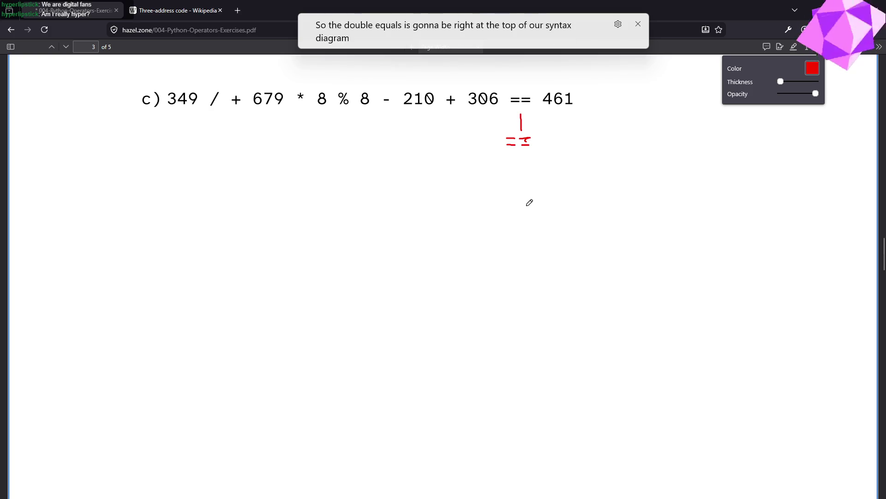
pyautogui.hotkey('ctrl', 'z')
pyautogui.hotkey('ctrl', 'z')
pyautogui.moveTo(520, 139); pyautogui.dragTo(529, 144)
pyautogui.hotkey('ctrl', 'z')
pyautogui.hotkey('ctrl', 'z')
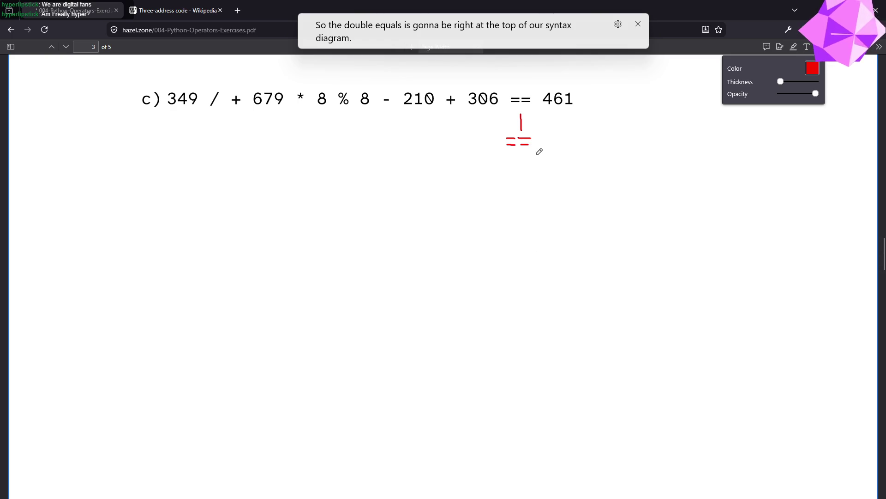
# Add an arrow from == down-right to a handwritten 461.
pyautogui.moveTo(536, 155); pyautogui.dragTo(563, 186)
pyautogui.moveTo(560, 178)
pyautogui.mouseDown()
pyautogui.moveTo(561, 194)
pyautogui.moveTo(574, 183)
pyautogui.moveTo(580, 190)
pyautogui.mouseUp()
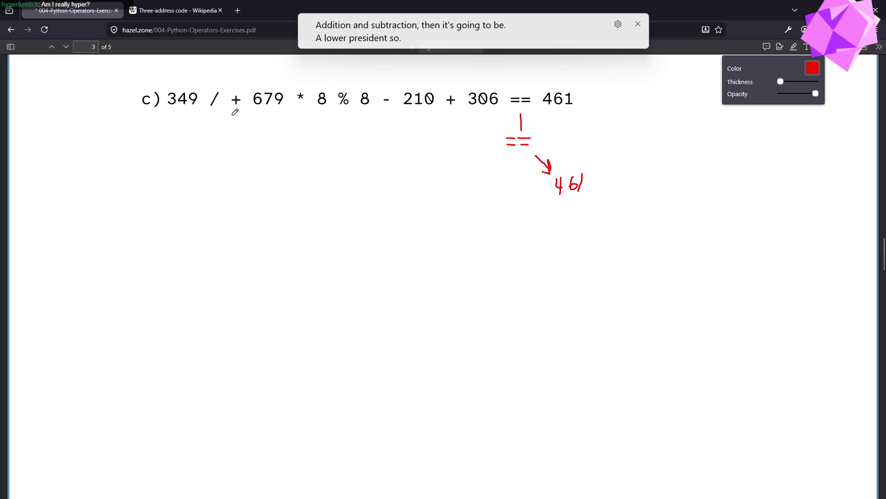
pyautogui.rightClick(252, 119)
pyautogui.click(416, 133)
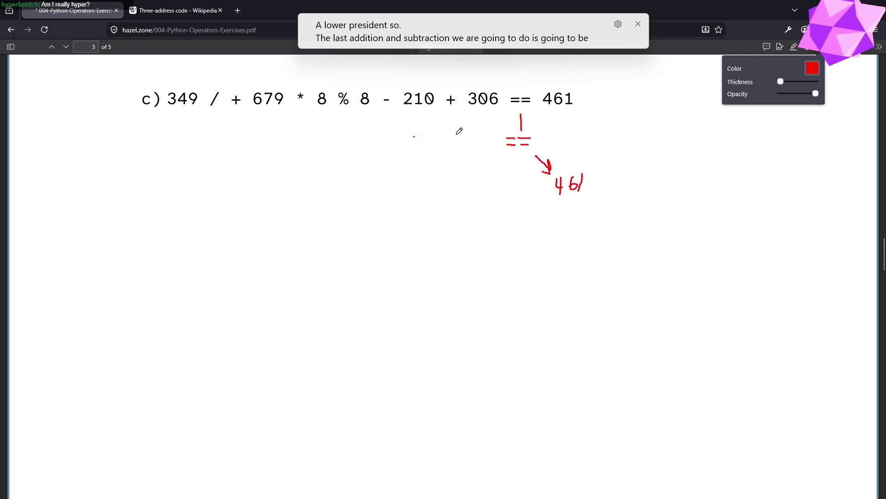
# Draw arrows from == to a + node, from + to 306, and down to a minus node.
pyautogui.moveTo(494, 158)
pyautogui.mouseDown()
pyautogui.moveTo(476, 171)
pyautogui.moveTo(483, 174)
pyautogui.moveTo(469, 194)
pyautogui.mouseUp()
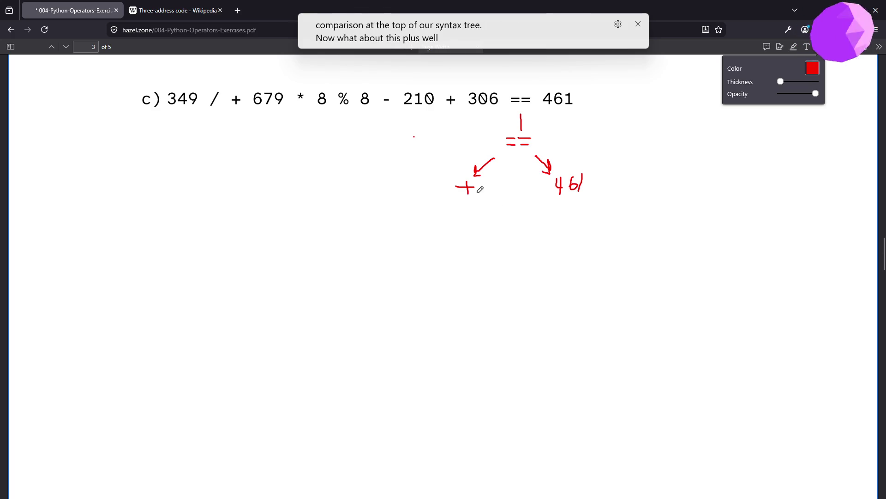
pyautogui.moveTo(478, 198)
pyautogui.mouseDown()
pyautogui.moveTo(487, 200)
pyautogui.moveTo(486, 227)
pyautogui.moveTo(504, 212)
pyautogui.moveTo(512, 218)
pyautogui.mouseUp()
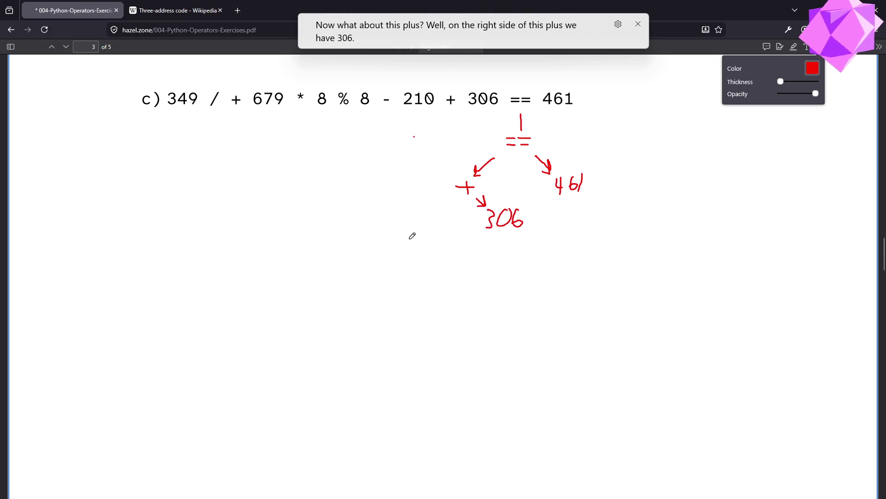
pyautogui.moveTo(451, 193)
pyautogui.mouseDown()
pyautogui.moveTo(431, 213)
pyautogui.moveTo(439, 211)
pyautogui.mouseUp()
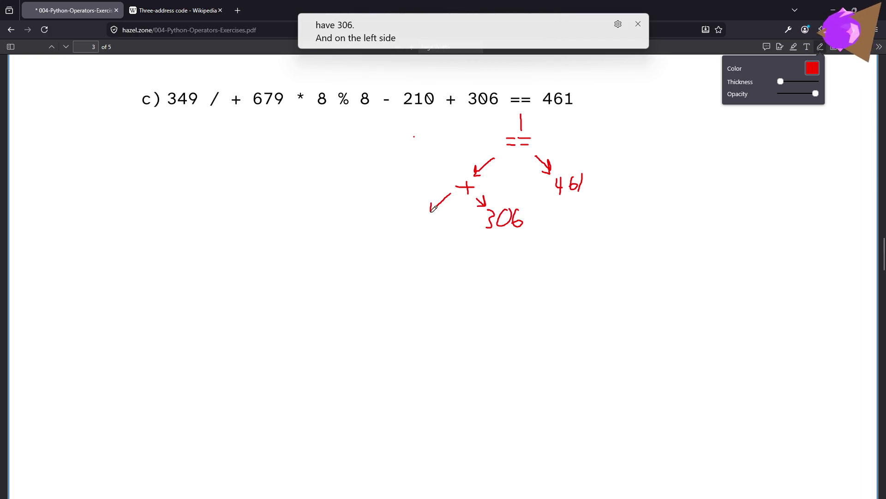
pyautogui.moveTo(400, 233); pyautogui.dragTo(414, 231)
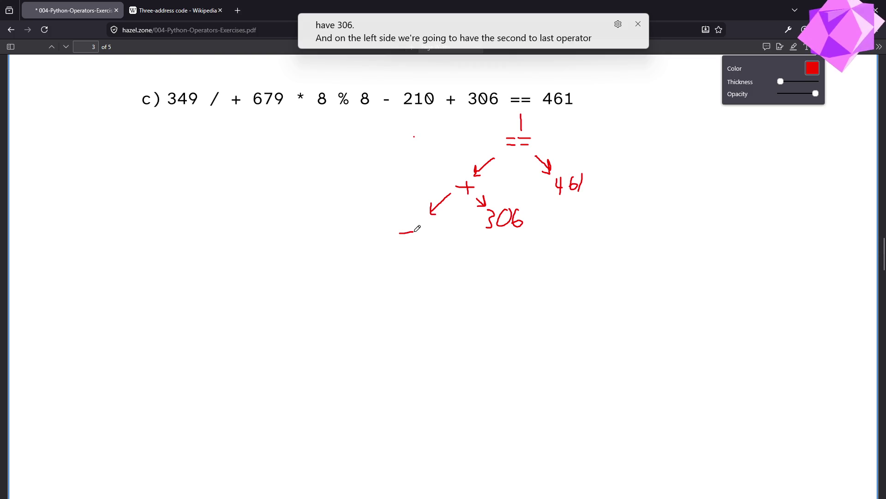
# Add 210 beneath the minus with an arrow, undoing a stray mark near the unary plus.
pyautogui.click(389, 111)
pyautogui.click(394, 136)
pyautogui.click(394, 162)
pyautogui.click(399, 188)
pyautogui.click(401, 208)
pyautogui.click(403, 218)
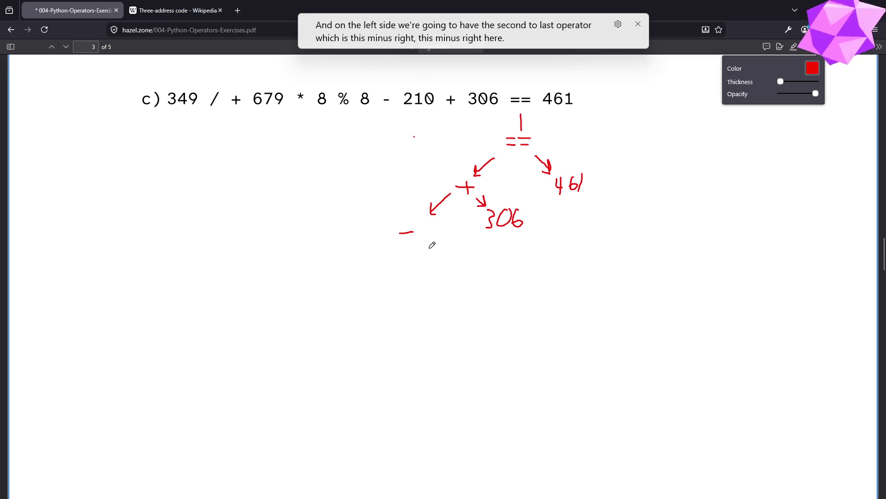
pyautogui.moveTo(420, 242)
pyautogui.mouseDown()
pyautogui.moveTo(425, 256)
pyautogui.moveTo(453, 272)
pyautogui.moveTo(466, 254)
pyautogui.mouseUp()
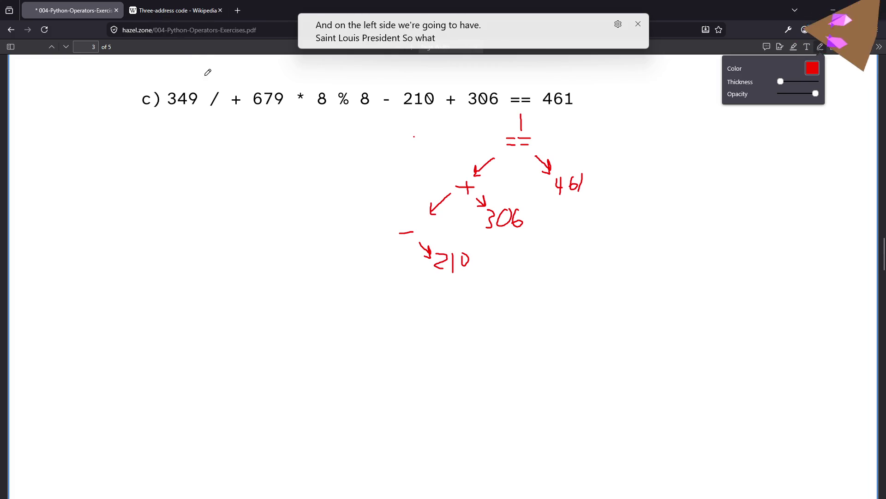
pyautogui.moveTo(231, 112); pyautogui.dragTo(241, 113)
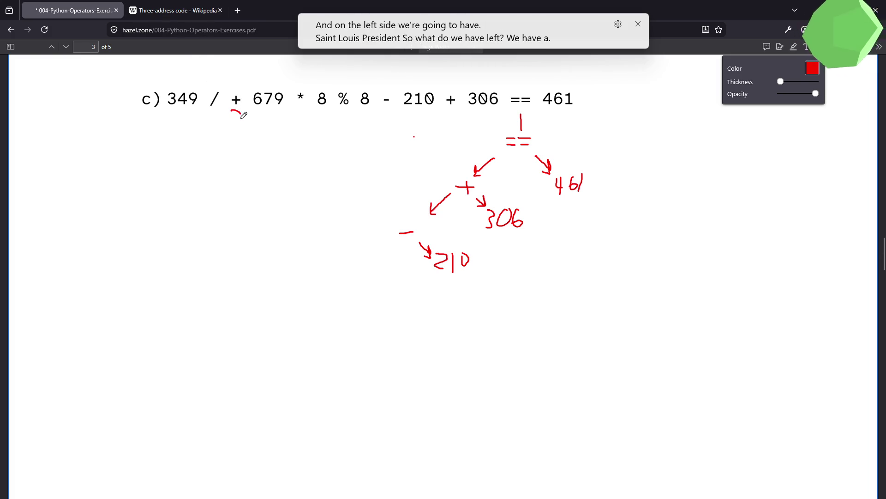
pyautogui.hotkey('ctrl', 'z')
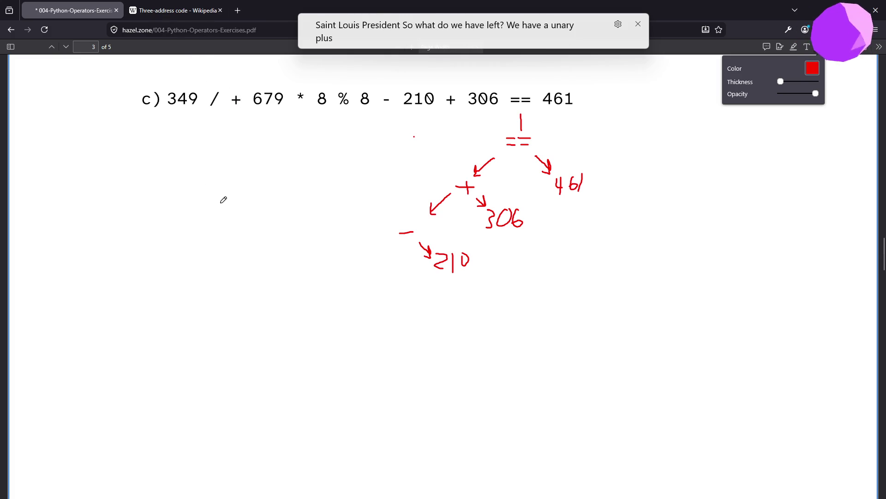
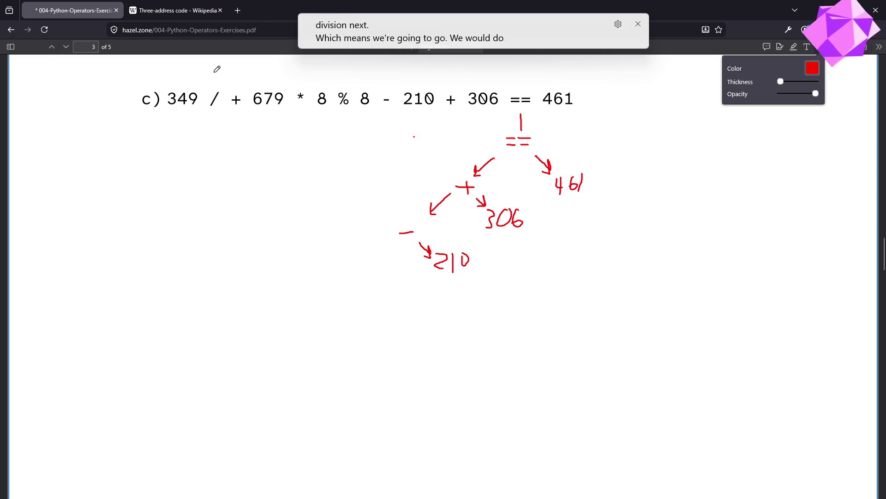
# Write precedence ranks for /, +, * and % above the expression, then undo them.
pyautogui.moveTo(237, 77)
pyautogui.mouseDown()
pyautogui.moveTo(236, 86)
pyautogui.moveTo(222, 81)
pyautogui.mouseUp()
pyautogui.moveTo(296, 72); pyautogui.dragTo(299, 85)
pyautogui.moveTo(343, 68)
pyautogui.mouseDown()
pyautogui.moveTo(354, 79)
pyautogui.moveTo(350, 101)
pyautogui.mouseUp()
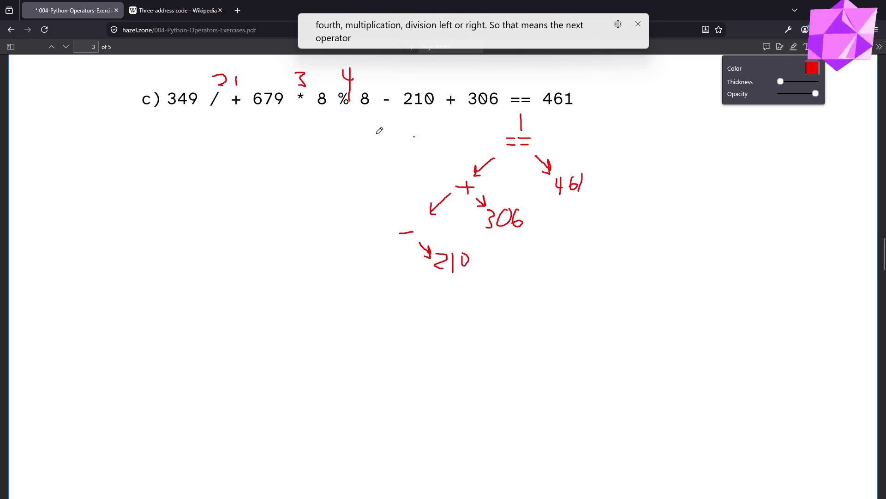
pyautogui.hotkey('ctrl', 'z')
pyautogui.hotkey('ctrl', 'z')
pyautogui.hotkey('ctrl', 'z')
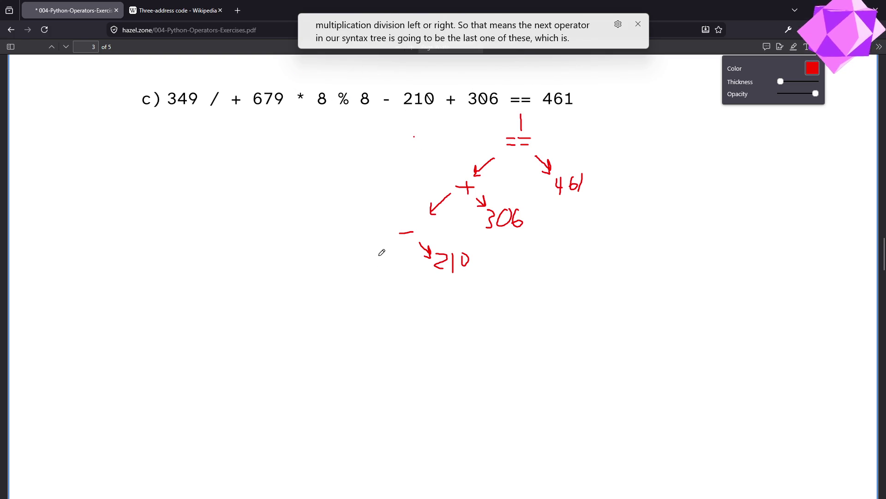
# Extend the tree below the - node with the * node, then / and a unary + beneath it.
pyautogui.moveTo(393, 246)
pyautogui.mouseDown()
pyautogui.moveTo(366, 263)
pyautogui.moveTo(360, 283)
pyautogui.moveTo(375, 278)
pyautogui.moveTo(331, 304)
pyautogui.moveTo(346, 295)
pyautogui.mouseUp()
pyautogui.moveTo(301, 316)
pyautogui.mouseDown()
pyautogui.moveTo(312, 329)
pyautogui.moveTo(303, 322)
pyautogui.moveTo(318, 320)
pyautogui.mouseUp()
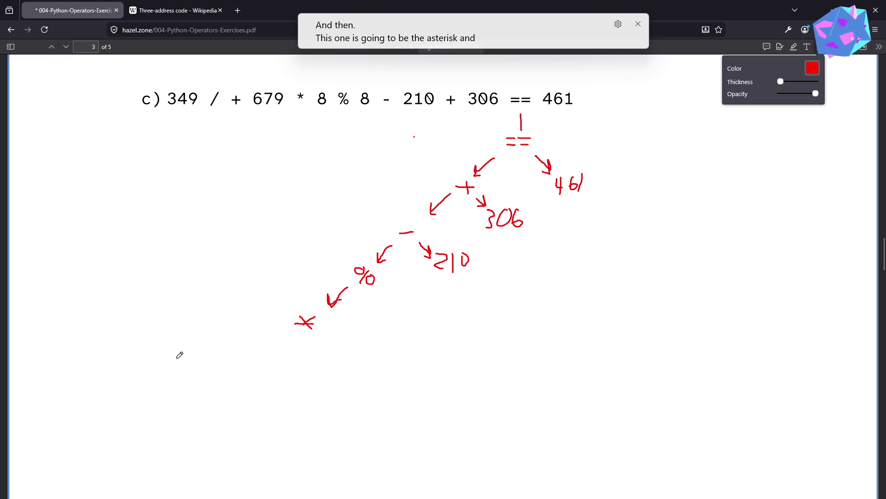
pyautogui.moveTo(200, 366); pyautogui.dragTo(212, 355)
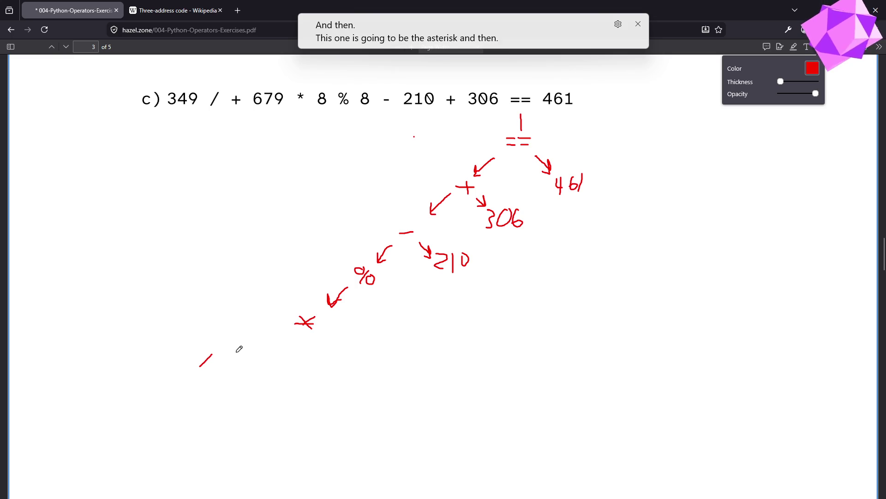
pyautogui.moveTo(292, 328)
pyautogui.mouseDown()
pyautogui.moveTo(240, 342)
pyautogui.moveTo(236, 334)
pyautogui.moveTo(245, 351)
pyautogui.mouseUp()
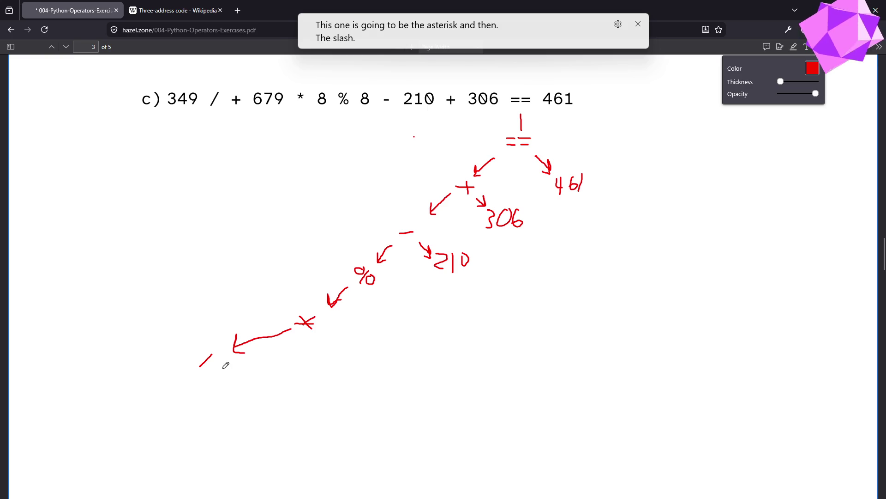
pyautogui.moveTo(224, 370)
pyautogui.mouseDown()
pyautogui.moveTo(243, 384)
pyautogui.moveTo(228, 383)
pyautogui.mouseUp()
pyautogui.moveTo(255, 393)
pyautogui.mouseDown()
pyautogui.moveTo(267, 392)
pyautogui.moveTo(260, 400)
pyautogui.mouseUp()
pyautogui.scroll(-1, 293, 404)
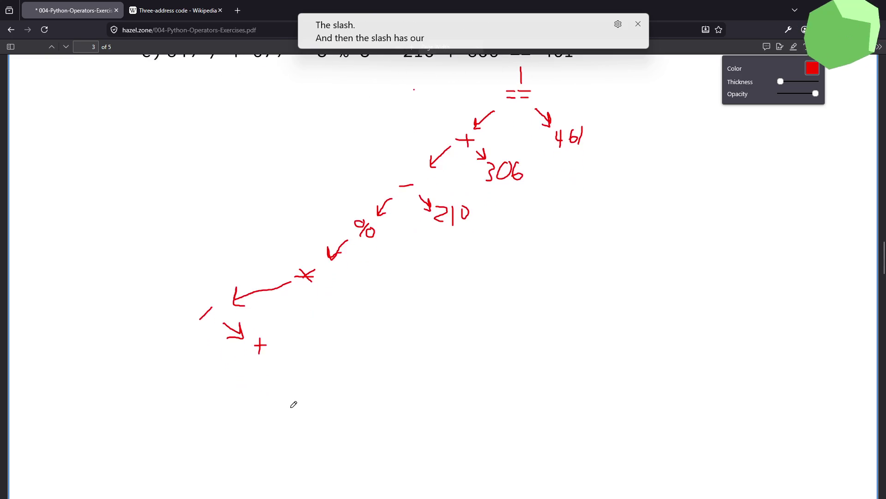
pyautogui.scroll(1, 293, 404)
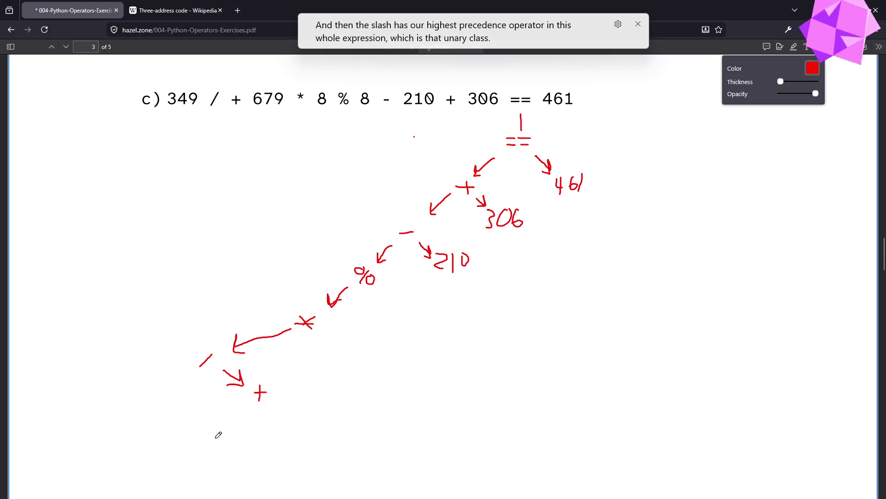
# Draw branches from %, *, / and unary + ending in leaves 349, 679 and two 8s.
pyautogui.moveTo(331, 307); pyautogui.dragTo(342, 309)
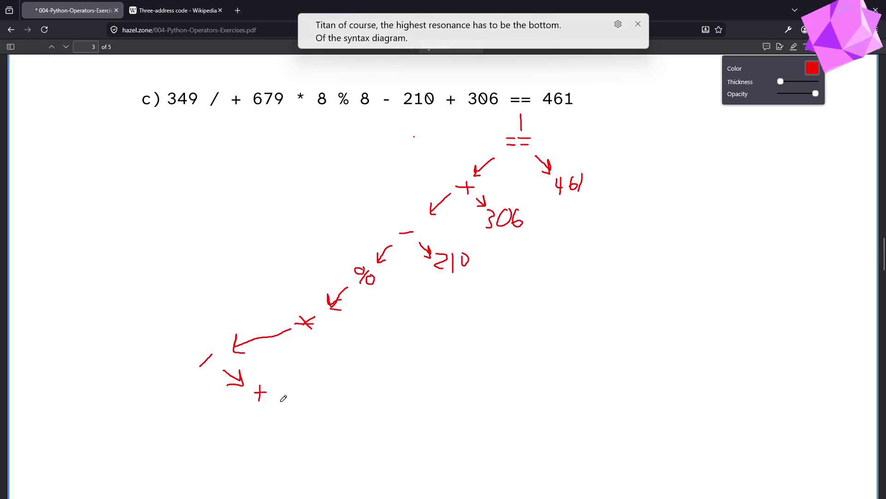
pyautogui.moveTo(272, 403)
pyautogui.mouseDown()
pyautogui.moveTo(317, 439)
pyautogui.moveTo(331, 415)
pyautogui.moveTo(326, 433)
pyautogui.moveTo(346, 418)
pyautogui.moveTo(345, 435)
pyautogui.mouseUp()
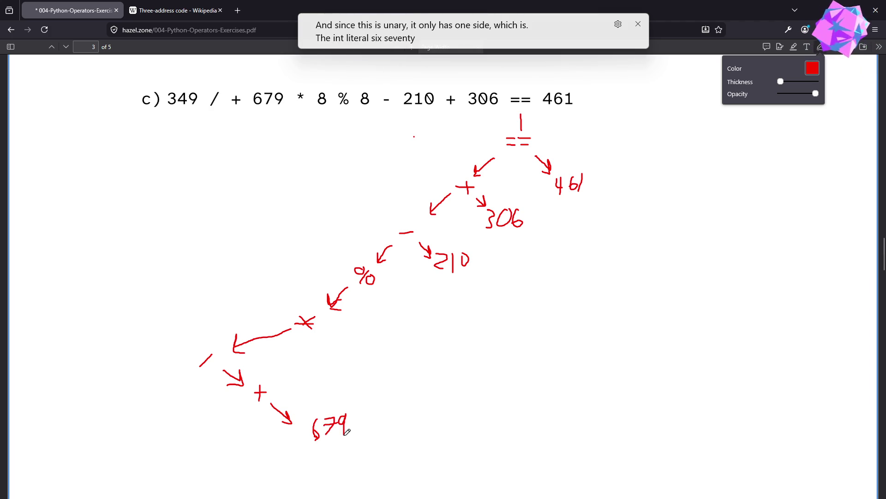
pyautogui.moveTo(184, 377)
pyautogui.mouseDown()
pyautogui.moveTo(177, 398)
pyautogui.moveTo(190, 398)
pyautogui.moveTo(159, 410)
pyautogui.moveTo(146, 426)
pyautogui.moveTo(178, 414)
pyautogui.moveTo(172, 431)
pyautogui.mouseUp()
pyautogui.moveTo(186, 408); pyautogui.dragTo(186, 429)
pyautogui.moveTo(327, 332)
pyautogui.mouseDown()
pyautogui.moveTo(345, 349)
pyautogui.moveTo(336, 350)
pyautogui.moveTo(351, 351)
pyautogui.moveTo(344, 368)
pyautogui.moveTo(361, 360)
pyautogui.mouseUp()
pyautogui.moveTo(381, 288)
pyautogui.mouseDown()
pyautogui.moveTo(387, 301)
pyautogui.moveTo(414, 302)
pyautogui.moveTo(403, 329)
pyautogui.moveTo(416, 300)
pyautogui.mouseUp()
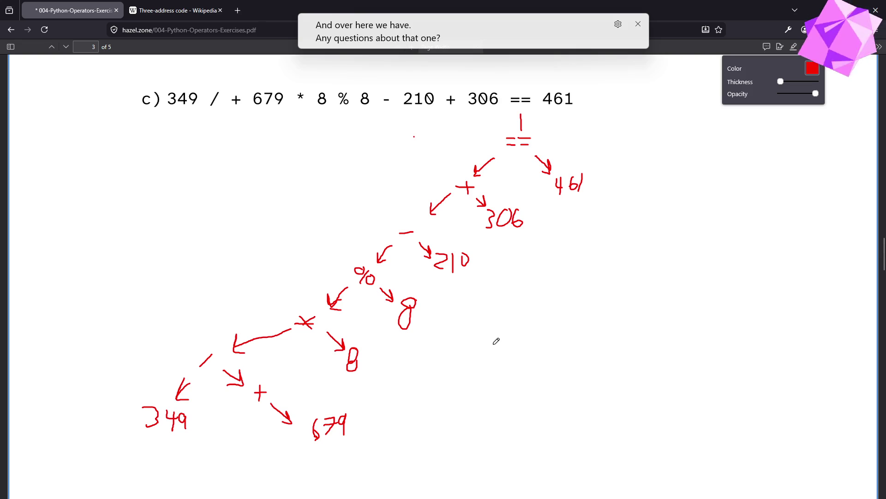
pyautogui.scroll(-4, 501, 332)
# Scroll the PDF so problem d) shows below the finished c) tree.
pyautogui.scroll(4, 503, 331)
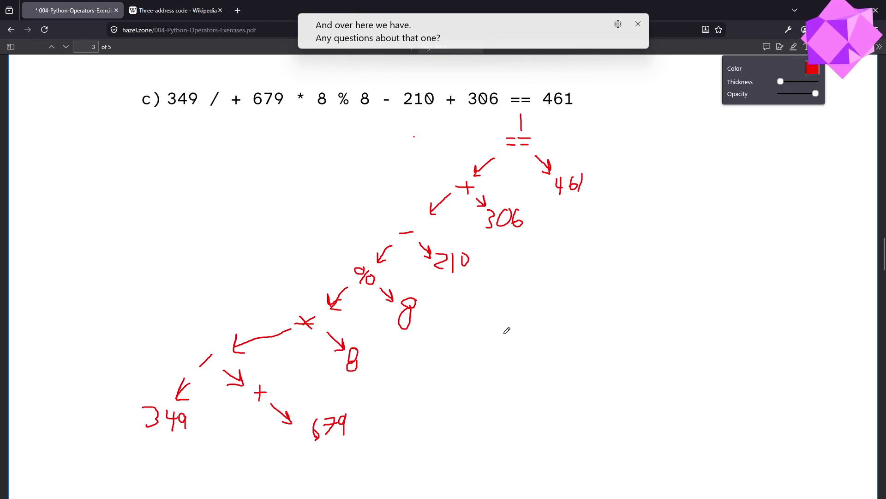
pyautogui.scroll(-5, 508, 331)
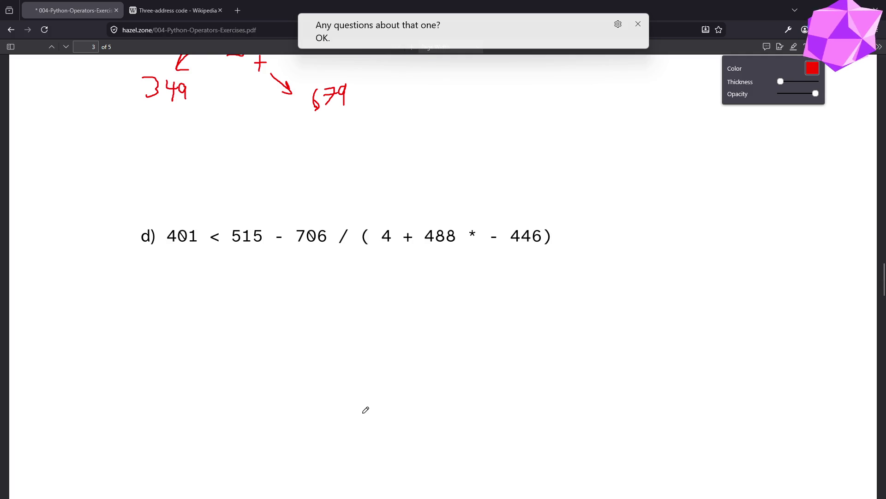
# Draw the < root with leaf 401 and a - node branching to 515.
pyautogui.scroll(3, 359, 353)
pyautogui.scroll(-4, 366, 351)
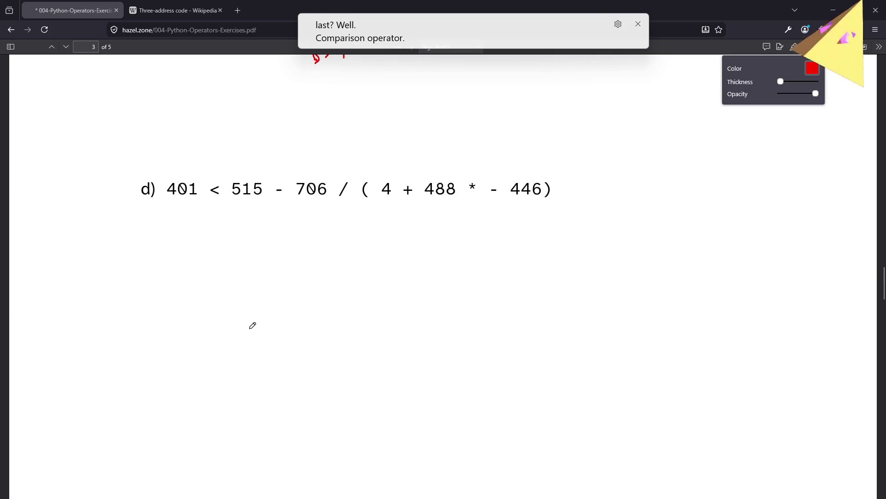
pyautogui.moveTo(208, 226)
pyautogui.mouseDown()
pyautogui.moveTo(222, 215)
pyautogui.moveTo(231, 238)
pyautogui.moveTo(181, 256)
pyautogui.moveTo(192, 255)
pyautogui.moveTo(156, 286)
pyautogui.moveTo(172, 270)
pyautogui.moveTo(184, 282)
pyautogui.mouseUp()
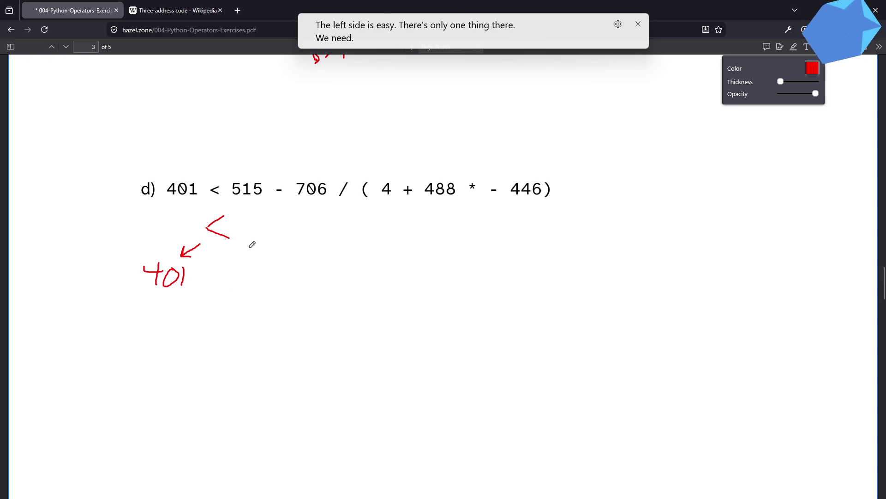
pyautogui.moveTo(247, 248)
pyautogui.mouseDown()
pyautogui.moveTo(268, 255)
pyautogui.moveTo(258, 259)
pyautogui.mouseUp()
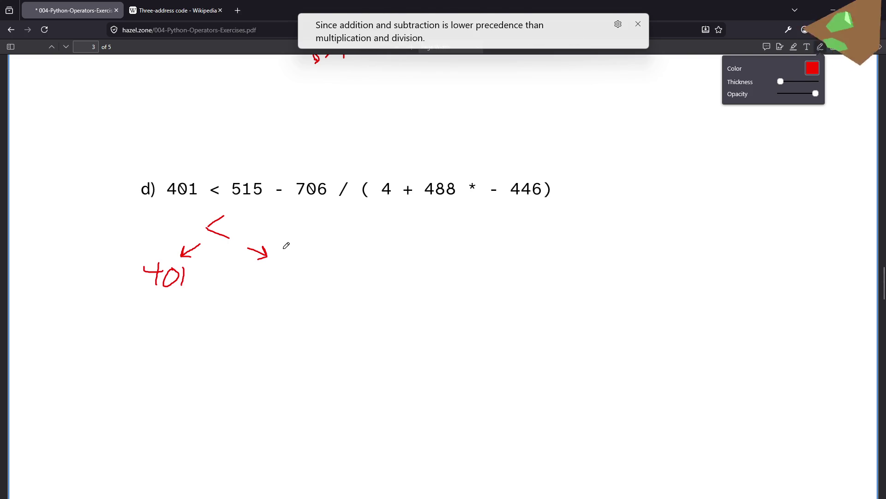
pyautogui.moveTo(275, 269)
pyautogui.mouseDown()
pyautogui.moveTo(325, 292)
pyautogui.moveTo(326, 282)
pyautogui.moveTo(314, 295)
pyautogui.moveTo(336, 308)
pyautogui.moveTo(350, 296)
pyautogui.mouseUp()
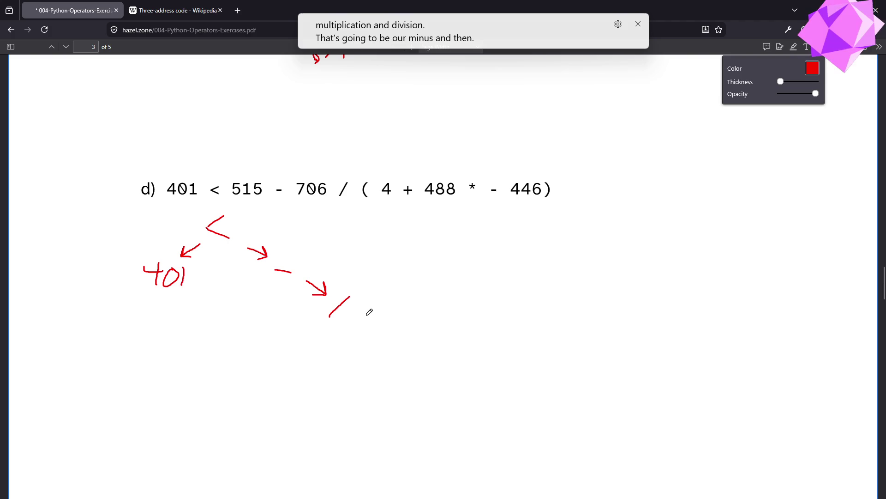
pyautogui.moveTo(269, 281)
pyautogui.mouseDown()
pyautogui.moveTo(254, 298)
pyautogui.moveTo(268, 296)
pyautogui.moveTo(221, 322)
pyautogui.moveTo(249, 325)
pyautogui.moveTo(264, 310)
pyautogui.moveTo(270, 318)
pyautogui.moveTo(258, 326)
pyautogui.mouseUp()
# Add the / node with left leaf 706 and bracket the parenthesised branch.
pyautogui.moveTo(323, 329); pyautogui.dragTo(292, 377)
pyautogui.moveTo(290, 369)
pyautogui.mouseDown()
pyautogui.moveTo(311, 370)
pyautogui.moveTo(319, 356)
pyautogui.mouseUp()
pyautogui.moveTo(328, 354); pyautogui.dragTo(324, 366)
pyautogui.moveTo(360, 317); pyautogui.dragTo(386, 338)
pyautogui.moveTo(378, 322)
pyautogui.mouseDown()
pyautogui.moveTo(384, 333)
pyautogui.moveTo(372, 341)
pyautogui.moveTo(401, 362)
pyautogui.mouseUp()
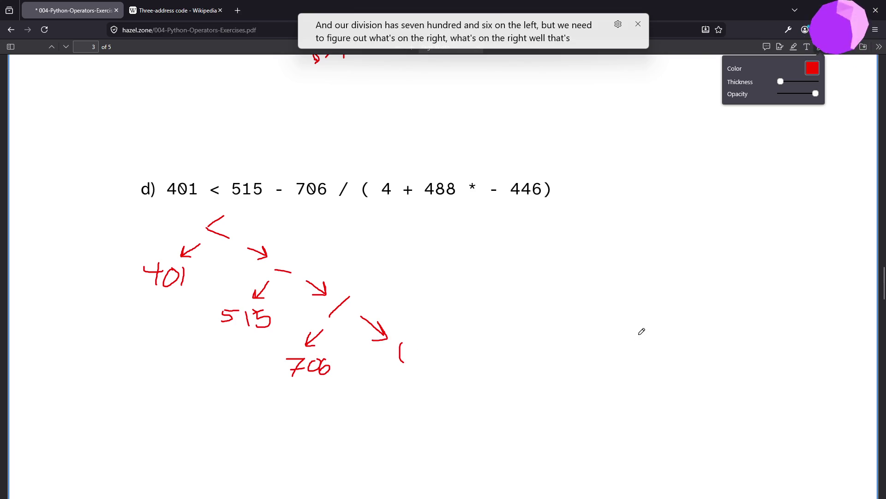
pyautogui.moveTo(639, 334); pyautogui.dragTo(637, 350)
pyautogui.scroll(-2, 626, 387)
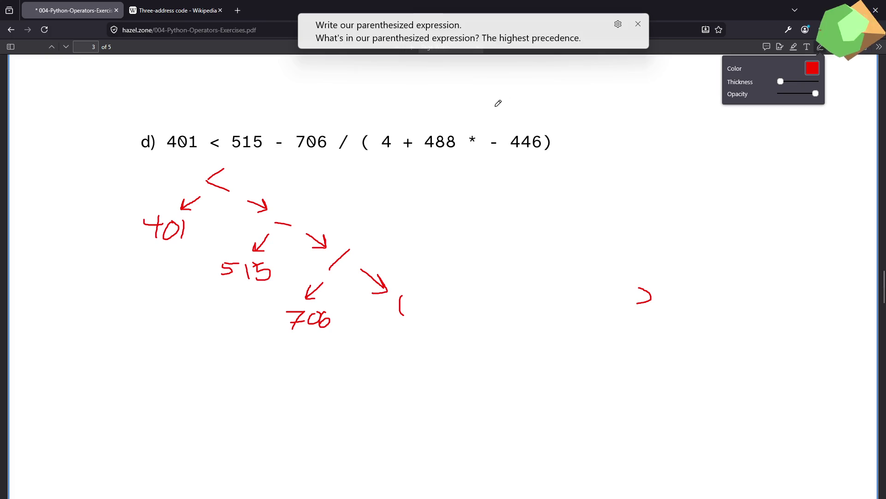
pyautogui.moveTo(495, 115); pyautogui.dragTo(495, 145)
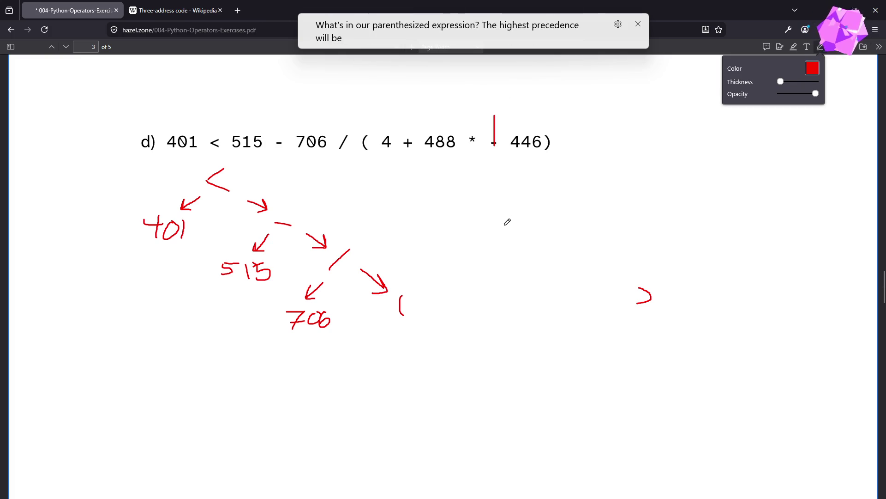
pyautogui.moveTo(464, 118); pyautogui.dragTo(502, 137)
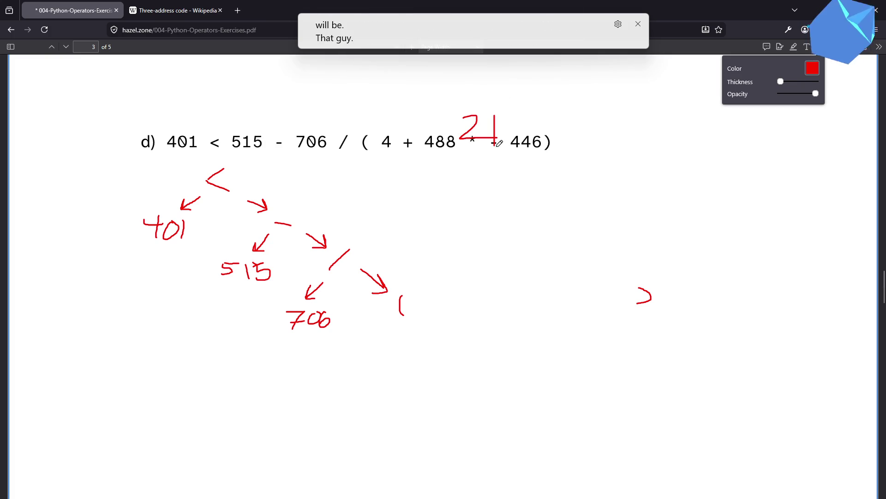
pyautogui.moveTo(402, 118)
pyautogui.mouseDown()
pyautogui.moveTo(421, 118)
pyautogui.moveTo(406, 133)
pyautogui.mouseUp()
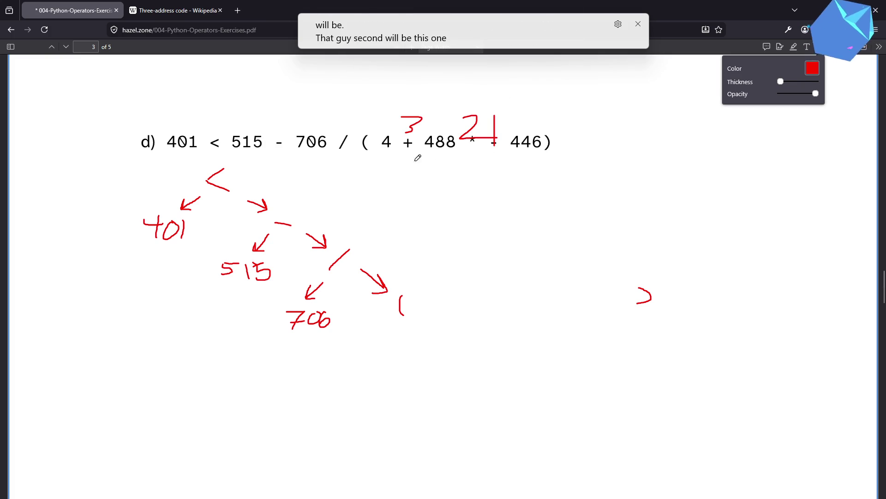
pyautogui.hotkey('ctrl', 'z')
pyautogui.hotkey('ctrl', 'z')
pyautogui.hotkey('ctrl', 'z')
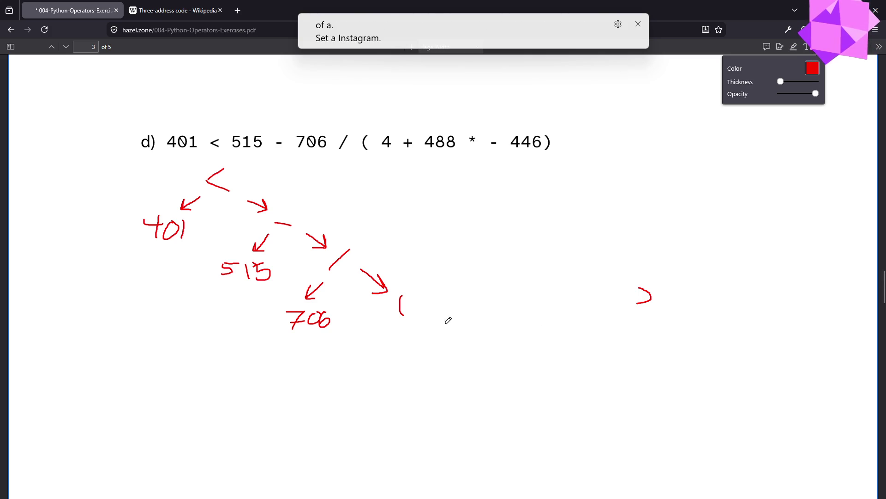
# Draw a + node under the parentheses with 4 as its left operand.
pyautogui.moveTo(446, 321)
pyautogui.mouseDown()
pyautogui.moveTo(440, 332)
pyautogui.moveTo(453, 331)
pyautogui.moveTo(461, 354)
pyautogui.moveTo(455, 364)
pyautogui.mouseUp()
pyautogui.scroll(-2, 506, 351)
pyautogui.scroll(2, 489, 365)
pyautogui.moveTo(450, 370)
pyautogui.mouseDown()
pyautogui.moveTo(405, 401)
pyautogui.moveTo(402, 416)
pyautogui.mouseUp()
pyautogui.moveTo(481, 373)
pyautogui.mouseDown()
pyautogui.moveTo(506, 383)
pyautogui.moveTo(497, 386)
pyautogui.mouseUp()
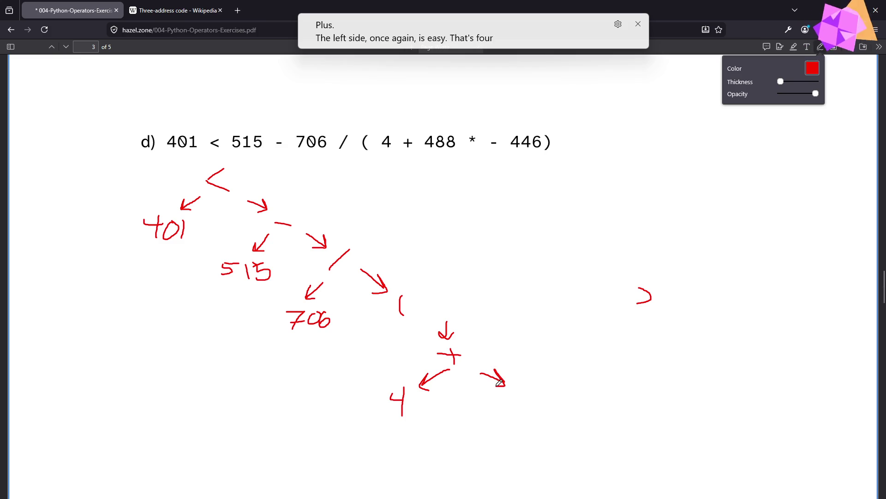
pyautogui.scroll(-2, 550, 406)
# Add the * node with children 488 and the negated operand 446.
pyautogui.moveTo(524, 344)
pyautogui.mouseDown()
pyautogui.moveTo(541, 364)
pyautogui.moveTo(521, 361)
pyautogui.moveTo(550, 356)
pyautogui.moveTo(488, 397)
pyautogui.moveTo(521, 392)
pyautogui.mouseUp()
pyautogui.moveTo(454, 401)
pyautogui.mouseDown()
pyautogui.moveTo(467, 412)
pyautogui.moveTo(465, 422)
pyautogui.moveTo(478, 406)
pyautogui.moveTo(480, 417)
pyautogui.moveTo(478, 408)
pyautogui.mouseUp()
pyautogui.moveTo(505, 397); pyautogui.dragTo(498, 408)
pyautogui.moveTo(566, 371)
pyautogui.mouseDown()
pyautogui.moveTo(575, 379)
pyautogui.moveTo(578, 370)
pyautogui.moveTo(552, 382)
pyautogui.moveTo(656, 417)
pyautogui.moveTo(642, 415)
pyautogui.mouseUp()
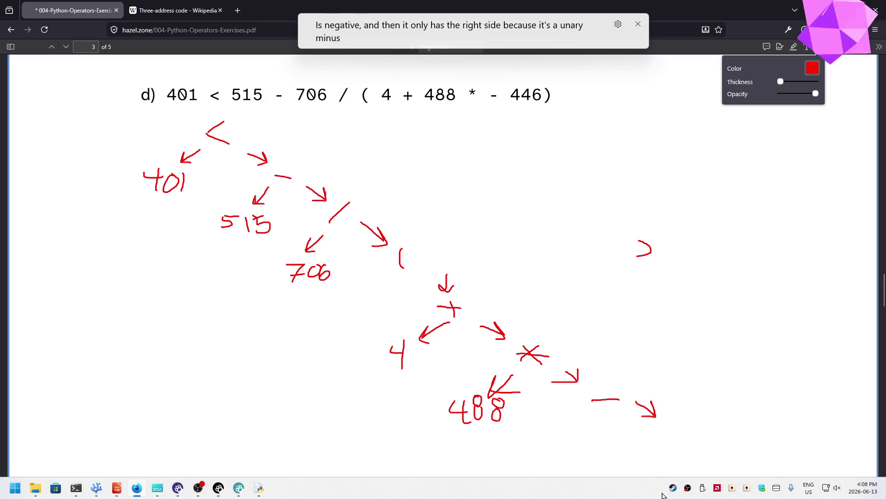
pyautogui.moveTo(668, 407)
pyautogui.mouseDown()
pyautogui.moveTo(668, 415)
pyautogui.moveTo(687, 418)
pyautogui.mouseUp()
pyautogui.moveTo(679, 410)
pyautogui.mouseDown()
pyautogui.moveTo(679, 437)
pyautogui.moveTo(705, 418)
pyautogui.moveTo(702, 438)
pyautogui.mouseUp()
pyautogui.moveTo(724, 411); pyautogui.dragTo(719, 425)
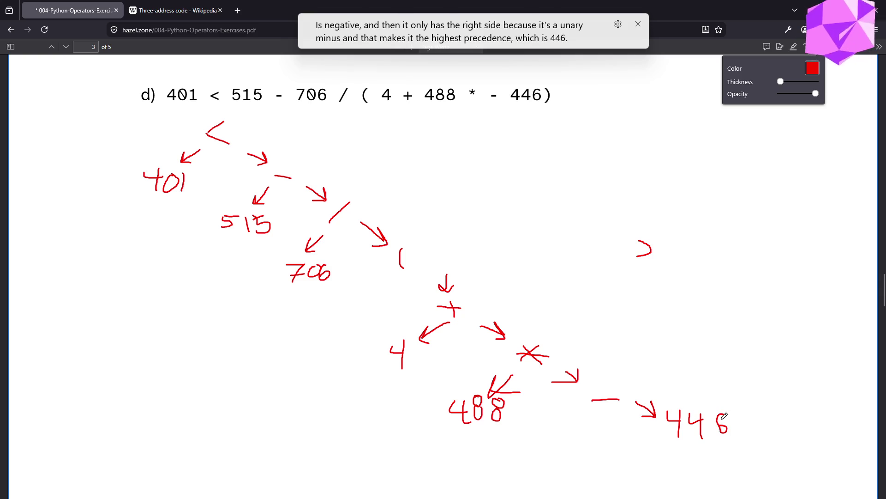
pyautogui.scroll(-10, 616, 314)
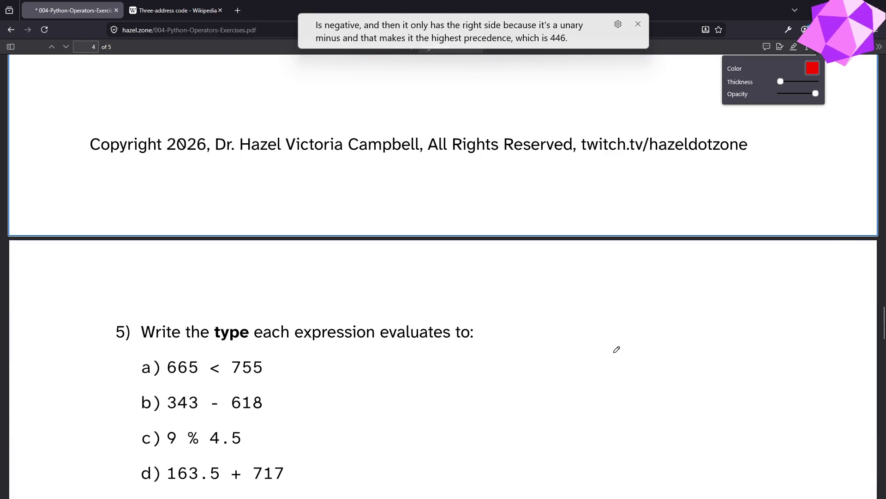
pyautogui.scroll(10, 616, 351)
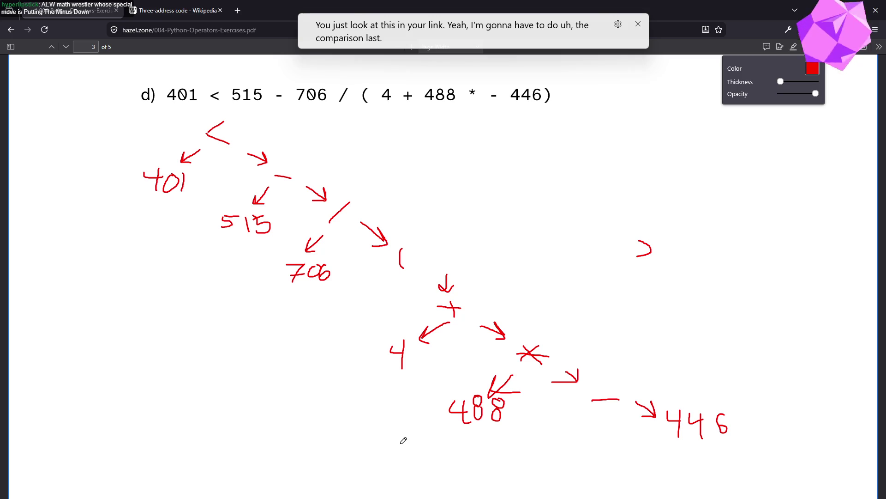
pyautogui.scroll(-10, 375, 411)
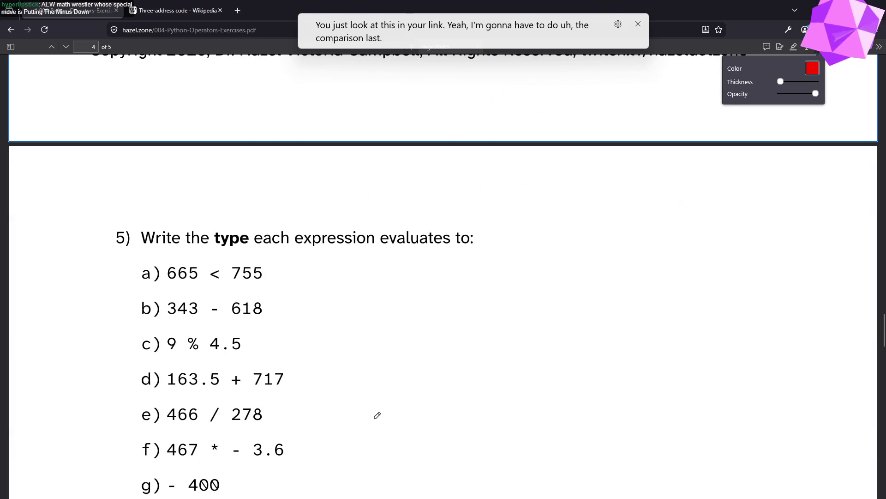
pyautogui.scroll(10, 377, 415)
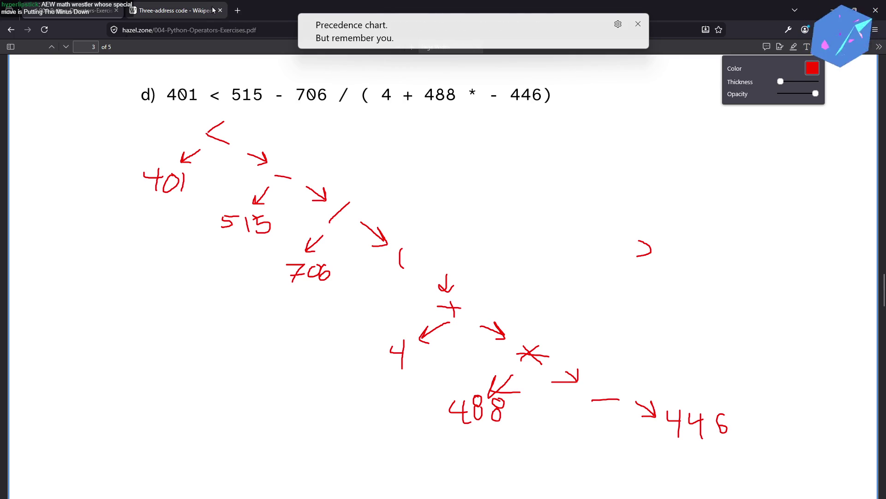
pyautogui.click(238, 10)
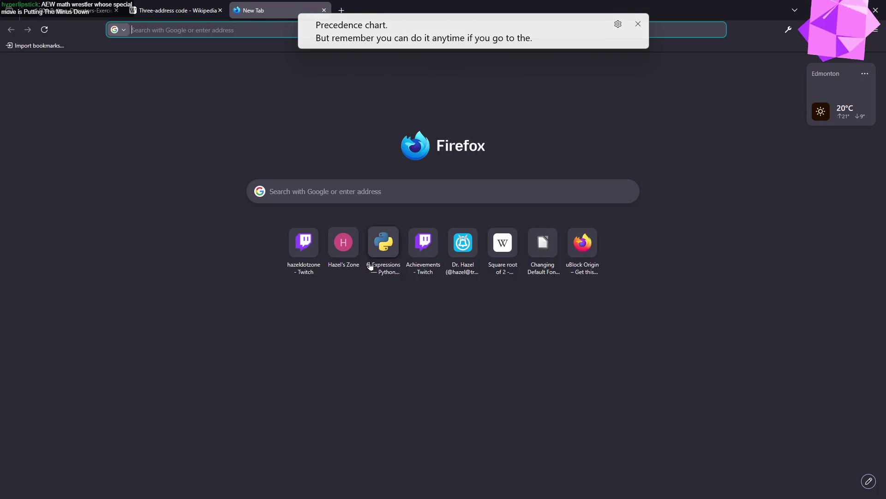
# Open the Python Expressions reference, enlarge it, and jump to 6.17 Operator precedence.
pyautogui.click(383, 242)
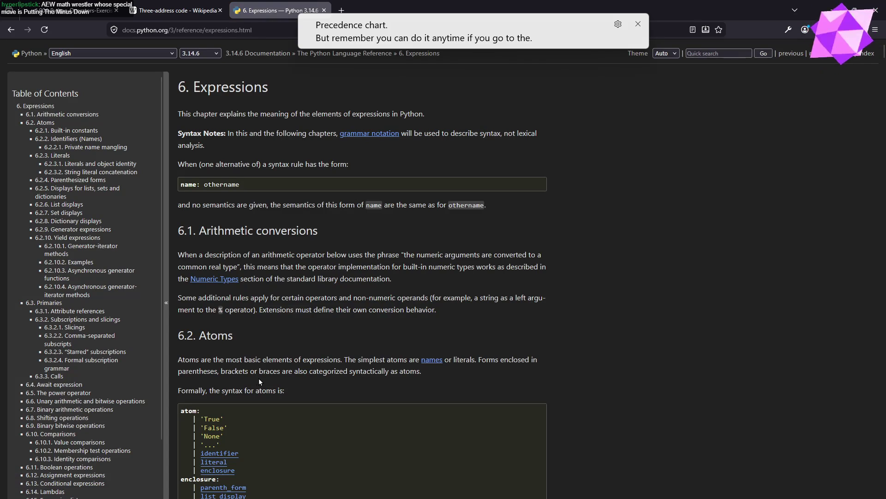
pyautogui.hotkey('ctrl', '+')
pyautogui.hotkey('ctrl', '+')
pyautogui.hotkey('ctrl', '+')
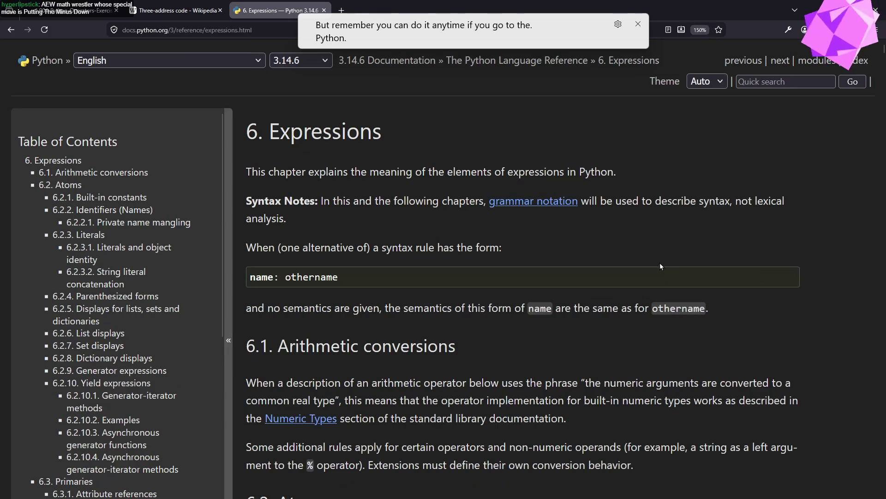
pyautogui.scroll(-10, 168, 301)
pyautogui.click(90, 389)
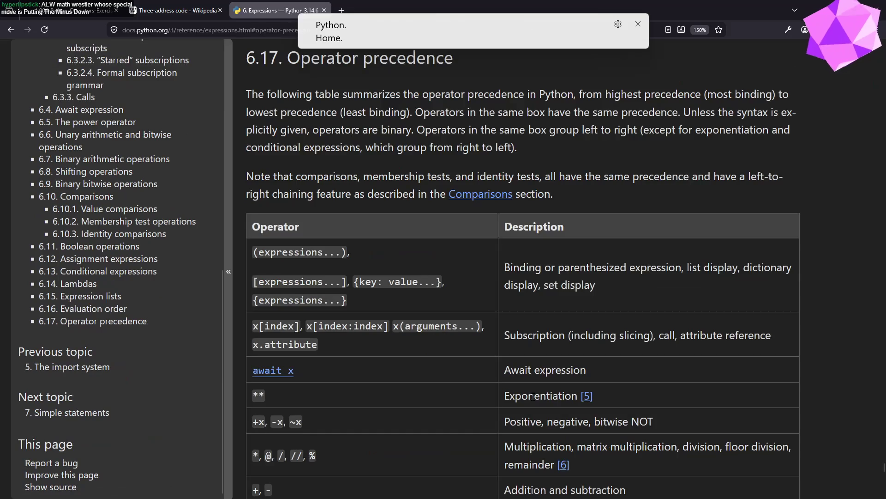
pyautogui.scroll(-7, 534, 399)
pyautogui.scroll(-5, 519, 416)
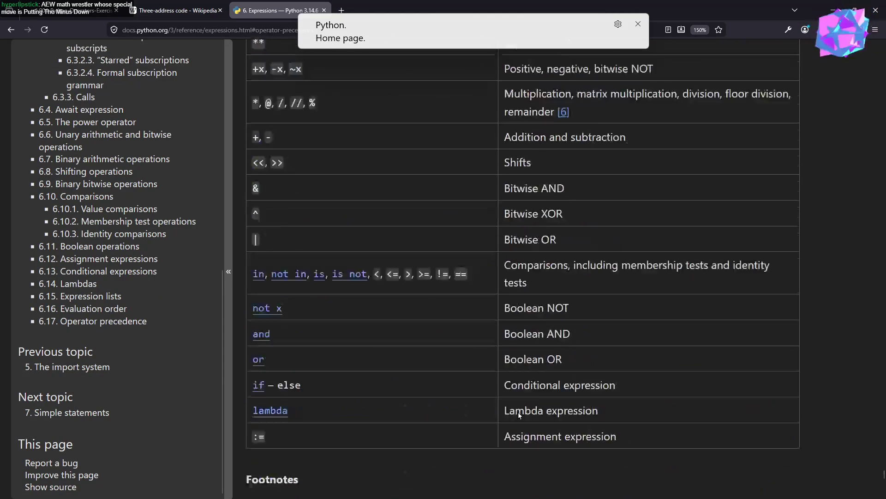
pyautogui.scroll(6, 520, 415)
pyautogui.scroll(5, 304, 298)
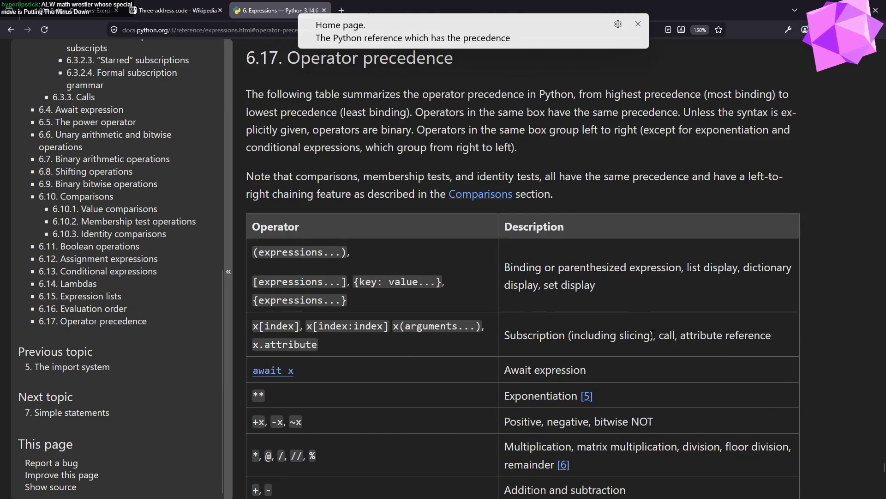
pyautogui.scroll(-5, 366, 358)
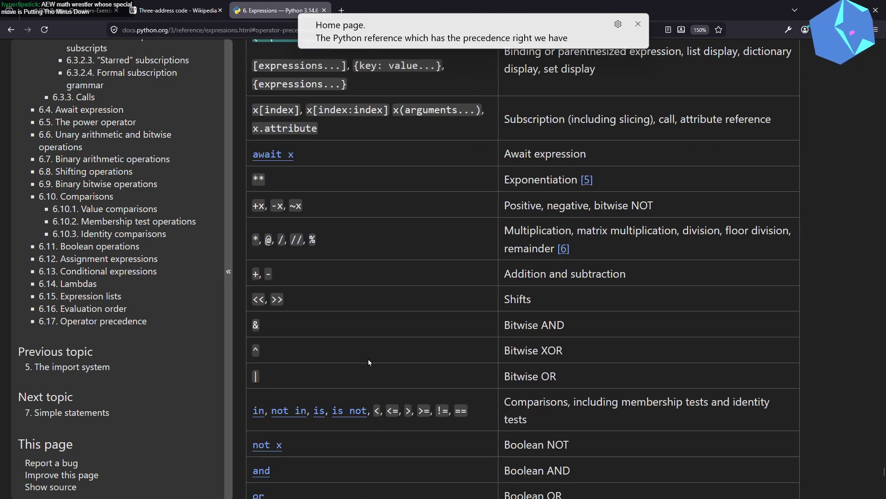
# Highlight the **, unary, multiplicative, additive and comparison rows of the precedence table.
pyautogui.doubleClick(404, 179)
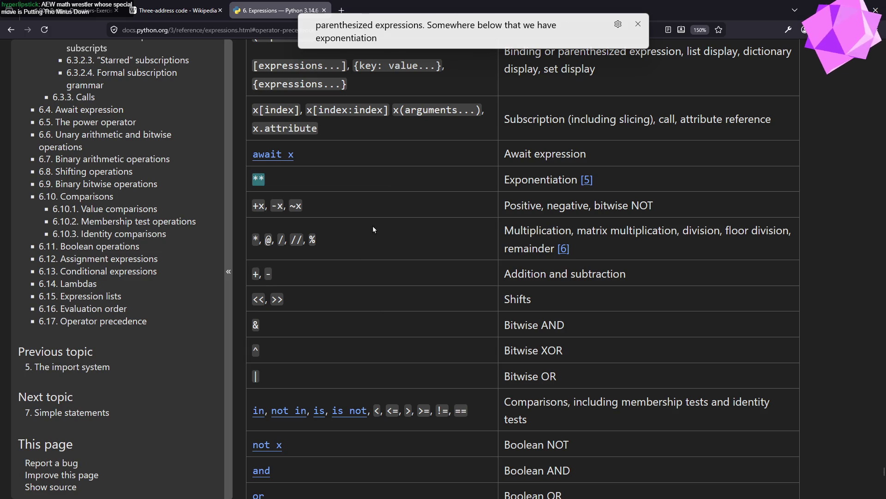
pyautogui.tripleClick(377, 212)
pyautogui.tripleClick(386, 233)
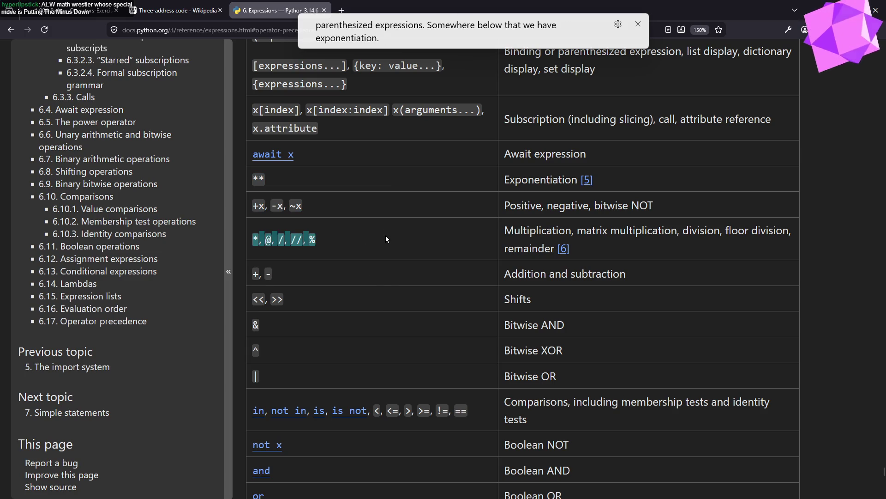
pyautogui.tripleClick(387, 278)
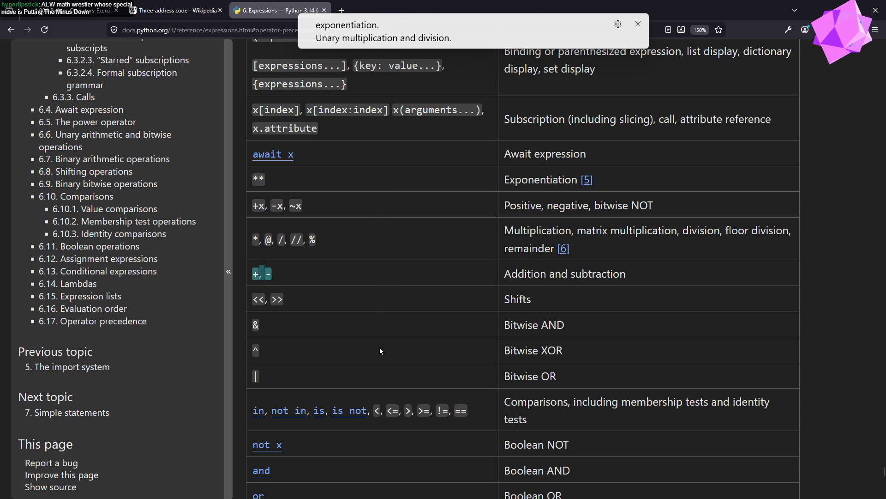
pyautogui.scroll(-3, 379, 347)
pyautogui.tripleClick(487, 267)
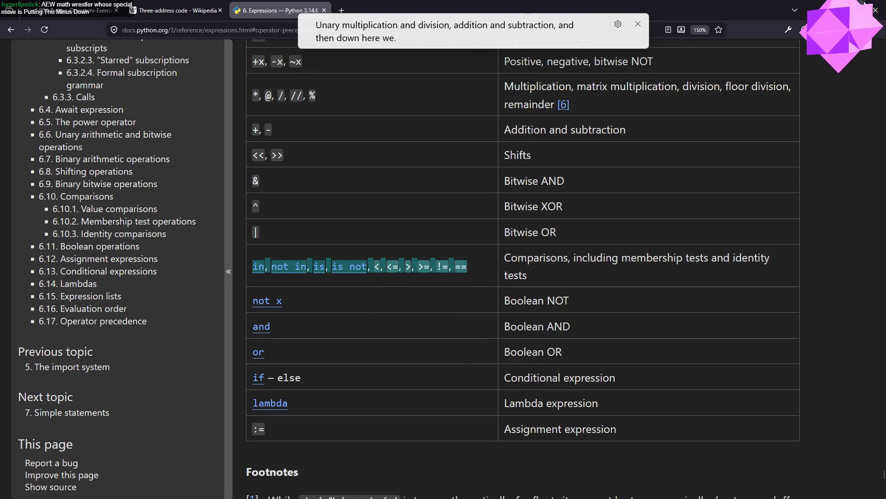
# Close the presentation window and return to the exercises PDF at question 5.
pyautogui.hotkey('alt', 'Tab')
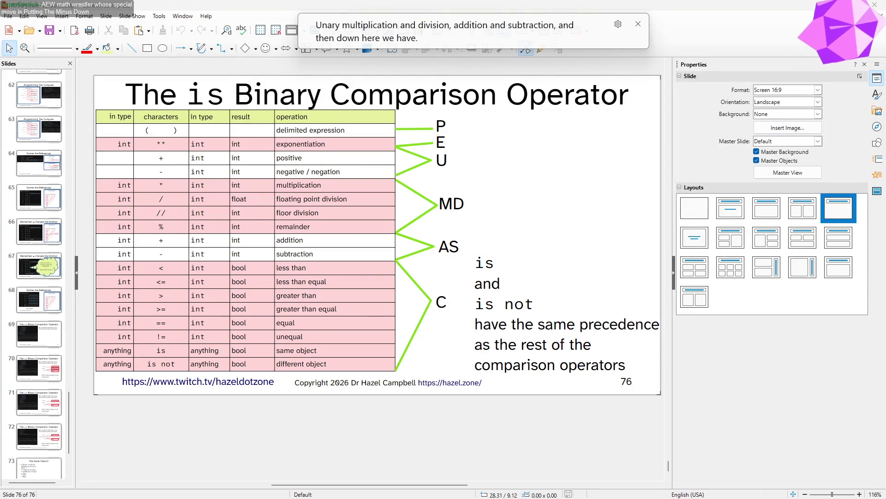
pyautogui.click(874, 5)
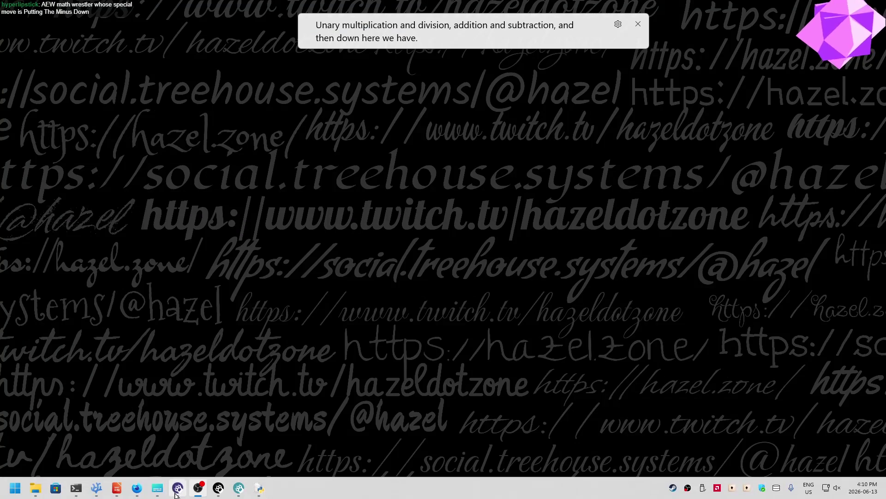
pyautogui.click(136, 488)
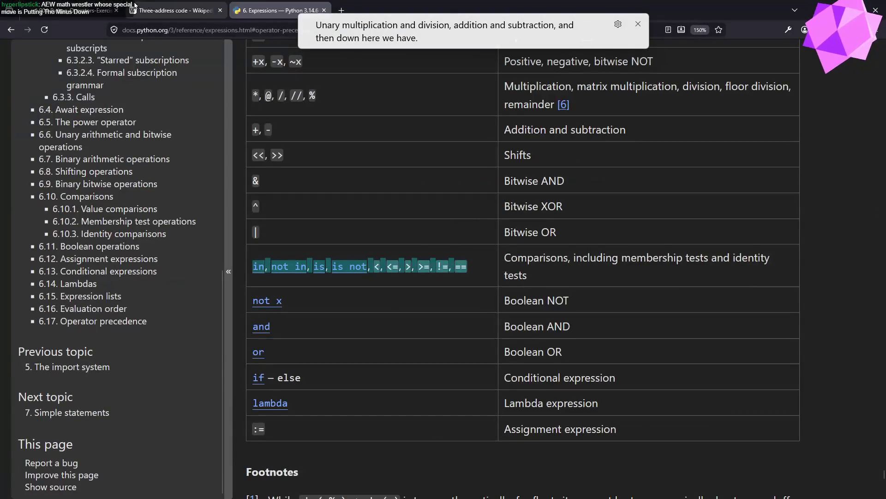
pyautogui.click(79, 10)
pyautogui.scroll(-10, 441, 384)
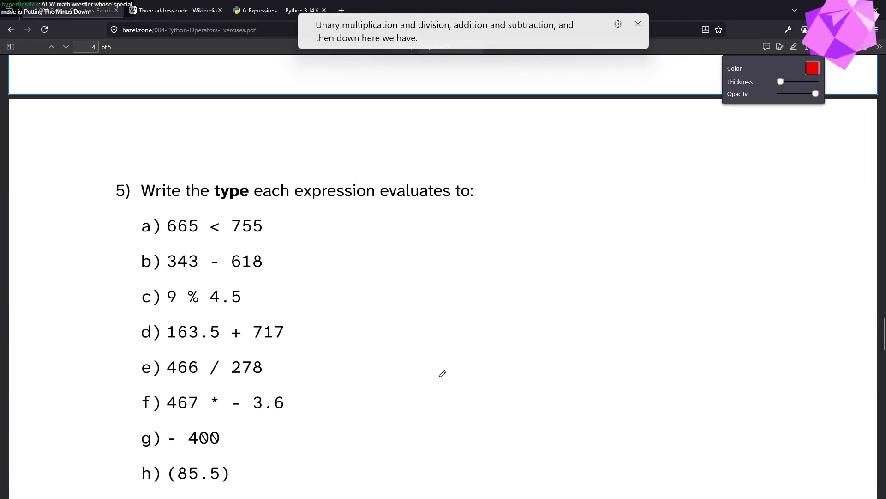
# Draw a red arrow after 5a) and write bool.
pyautogui.scroll(-2, 443, 369)
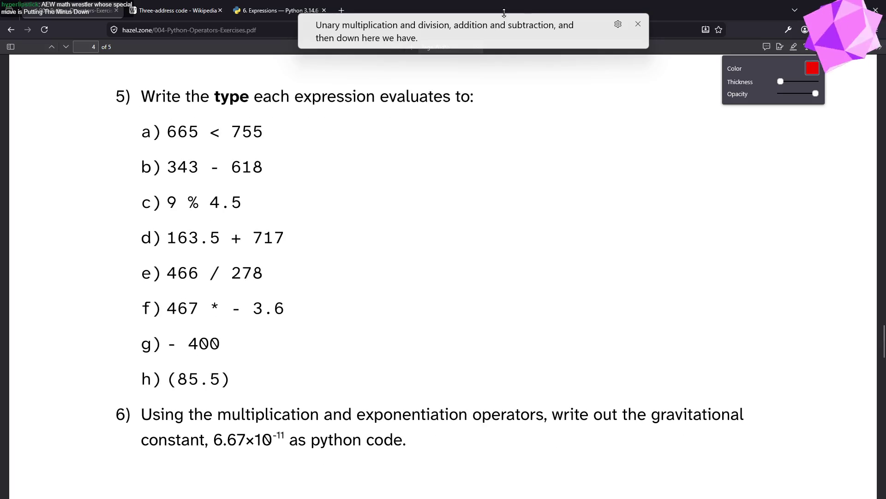
pyautogui.moveTo(135, 144)
pyautogui.mouseDown()
pyautogui.moveTo(343, 137)
pyautogui.moveTo(326, 144)
pyautogui.mouseUp()
pyautogui.moveTo(361, 112)
pyautogui.mouseDown()
pyautogui.moveTo(363, 139)
pyautogui.moveTo(390, 119)
pyautogui.moveTo(427, 132)
pyautogui.mouseUp()
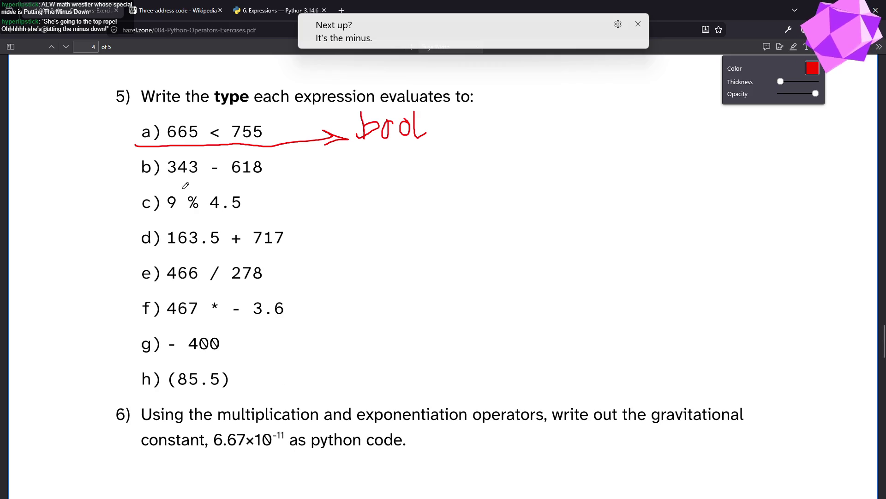
# Label 5b) as int and underline 9 and 4.5 in 5c).
pyautogui.moveTo(272, 169)
pyautogui.mouseDown()
pyautogui.moveTo(317, 163)
pyautogui.moveTo(346, 178)
pyautogui.moveTo(369, 160)
pyautogui.moveTo(370, 174)
pyautogui.moveTo(382, 170)
pyautogui.moveTo(383, 154)
pyautogui.mouseUp()
pyautogui.click(340, 152)
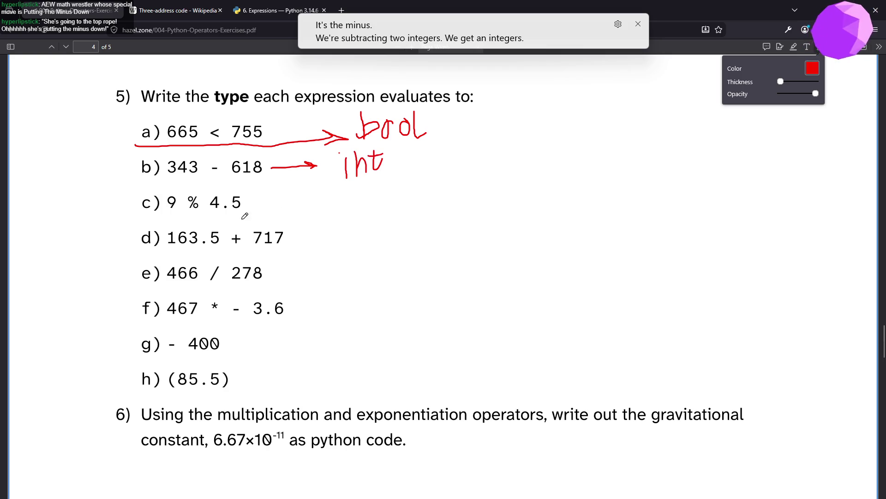
pyautogui.moveTo(165, 212); pyautogui.dragTo(240, 210)
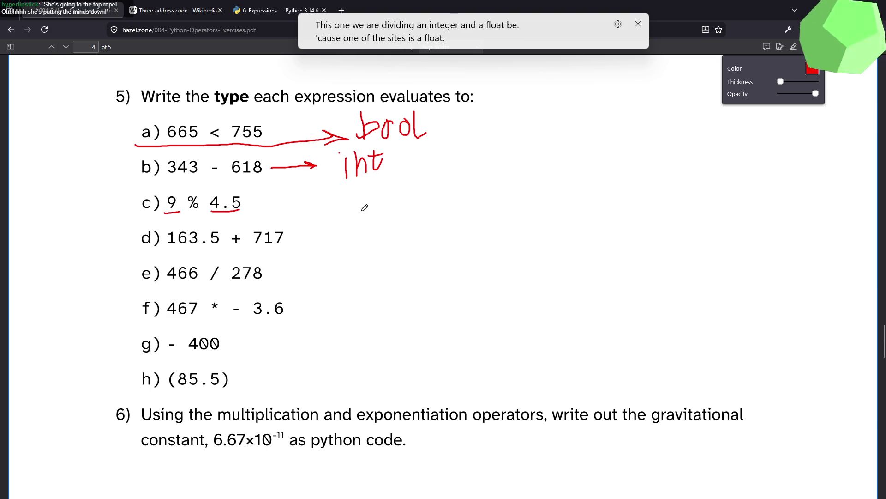
# Remove the underlines, then draw an arrow after 5c) and write float.
pyautogui.hotkey('ctrl', 'z')
pyautogui.hotkey('ctrl', 'z')
pyautogui.moveTo(269, 201)
pyautogui.mouseDown()
pyautogui.moveTo(309, 194)
pyautogui.moveTo(306, 208)
pyautogui.moveTo(352, 209)
pyautogui.moveTo(351, 201)
pyautogui.moveTo(362, 210)
pyautogui.mouseUp()
pyautogui.moveTo(368, 201)
pyautogui.mouseDown()
pyautogui.moveTo(397, 211)
pyautogui.moveTo(400, 195)
pyautogui.mouseUp()
pyautogui.hotkey('ctrl', 'z')
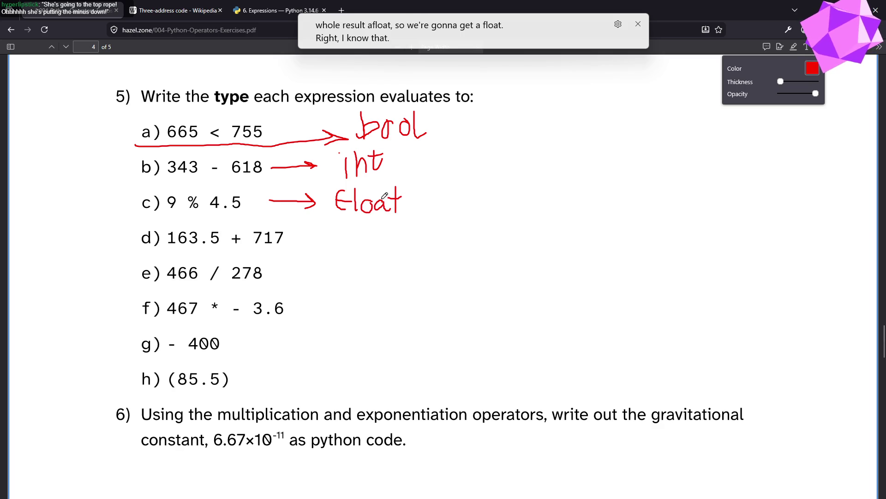
# Try underlining 9 and 4.5 in c), undo both, and underline 163.5 in d).
pyautogui.moveTo(166, 211); pyautogui.dragTo(179, 210)
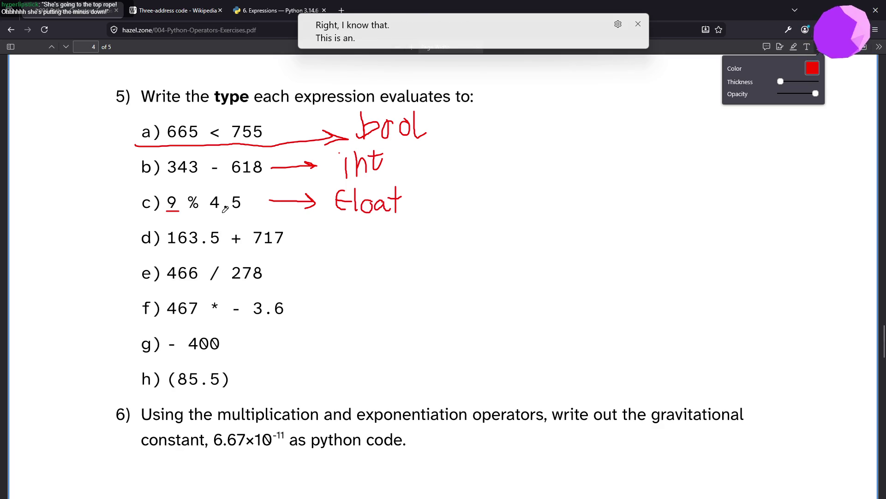
pyautogui.hotkey('ctrl', 'z')
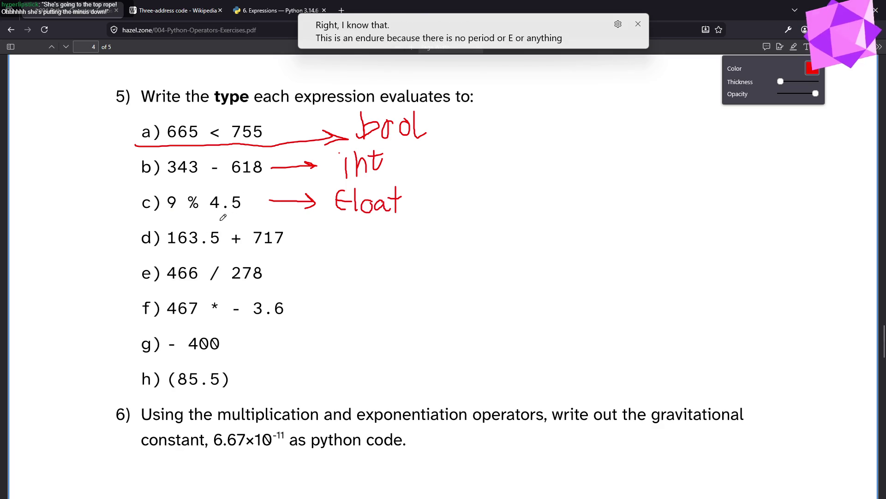
pyautogui.moveTo(220, 213); pyautogui.dragTo(237, 216)
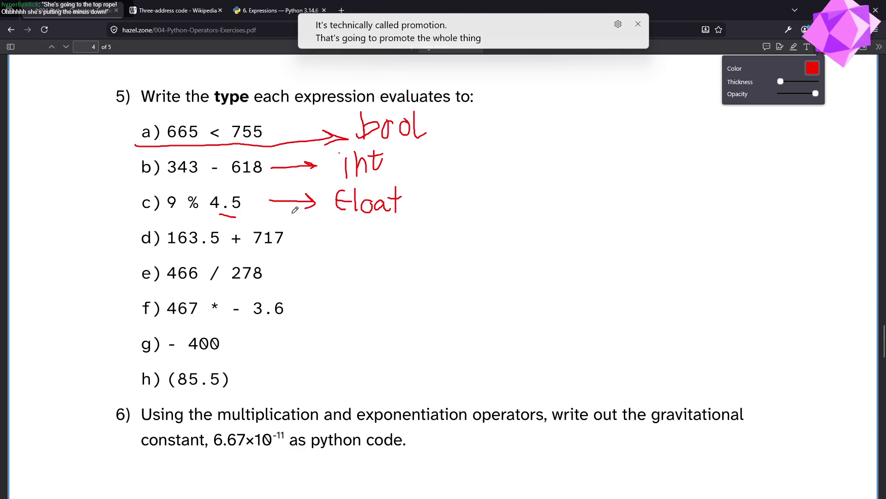
pyautogui.hotkey('ctrl', 'z')
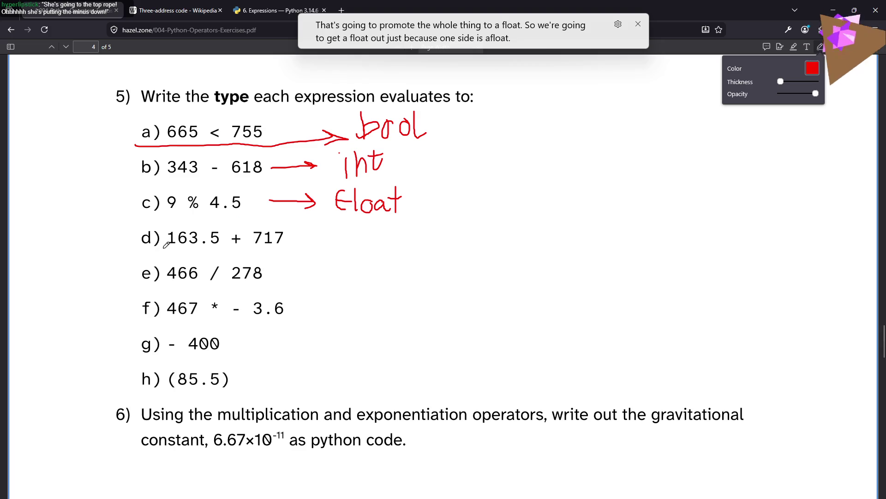
pyautogui.moveTo(166, 251); pyautogui.dragTo(224, 248)
# Mark the decimal point of 163.5 and underline 717 in d), undoing stray marks.
pyautogui.moveTo(204, 217); pyautogui.dragTo(208, 232)
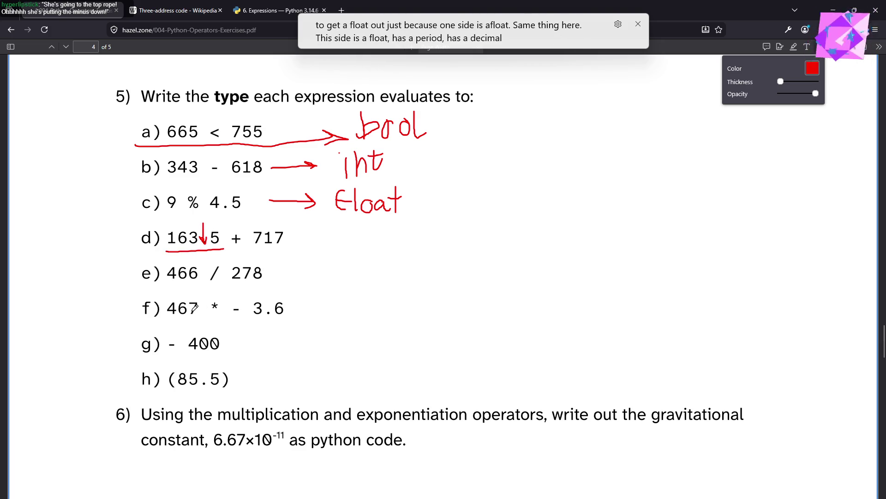
pyautogui.hotkey('ctrl', 'z')
pyautogui.hotkey('ctrl', 'z')
pyautogui.moveTo(203, 236); pyautogui.dragTo(206, 236)
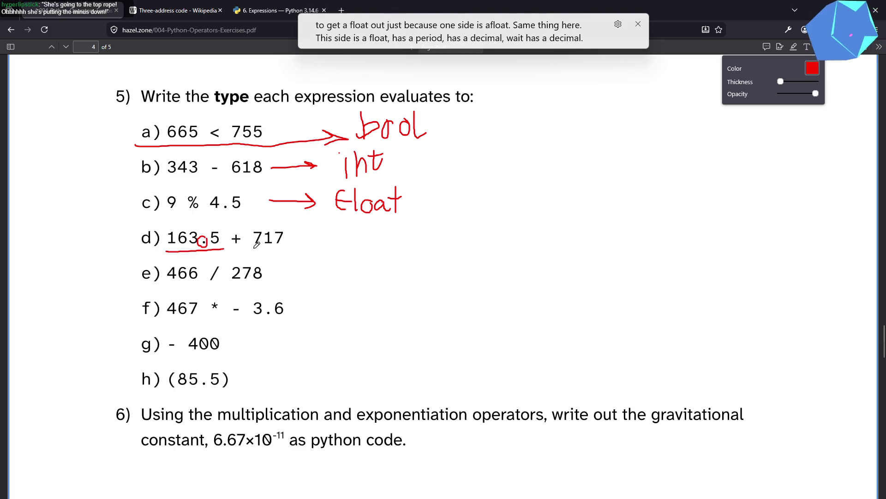
pyautogui.moveTo(253, 250); pyautogui.dragTo(287, 248)
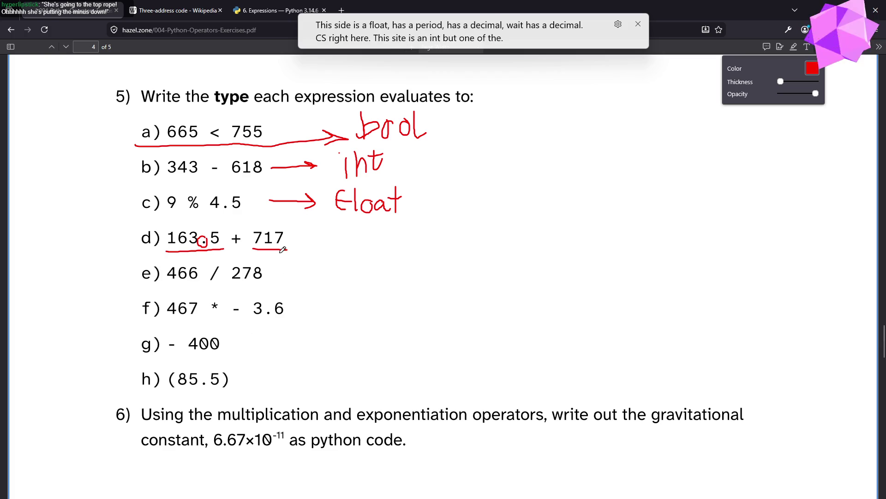
pyautogui.hotkey('ctrl', 'z')
# Draw an arrow after 5d) and write Float.
pyautogui.hotkey('ctrl', 'z')
pyautogui.hotkey('ctrl', 'z')
pyautogui.moveTo(303, 236)
pyautogui.mouseDown()
pyautogui.moveTo(364, 231)
pyautogui.moveTo(357, 238)
pyautogui.moveTo(373, 226)
pyautogui.moveTo(376, 242)
pyautogui.moveTo(387, 244)
pyautogui.moveTo(381, 247)
pyautogui.moveTo(409, 235)
pyautogui.moveTo(411, 245)
pyautogui.mouseUp()
pyautogui.hotkey('ctrl', 'z')
pyautogui.moveTo(418, 226); pyautogui.dragTo(414, 245)
pyautogui.moveTo(406, 235); pyautogui.dragTo(429, 232)
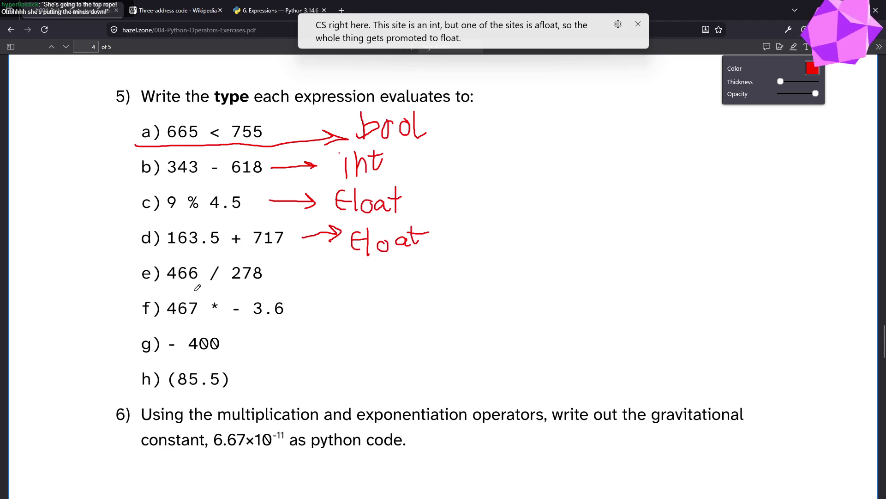
# Draw a red arrow with arrowhead after e) 466 / 278.
pyautogui.click(273, 273)
pyautogui.moveTo(273, 273); pyautogui.dragTo(318, 272)
pyautogui.moveTo(311, 262)
pyautogui.mouseDown()
pyautogui.moveTo(318, 273)
pyautogui.moveTo(303, 279)
pyautogui.mouseUp()
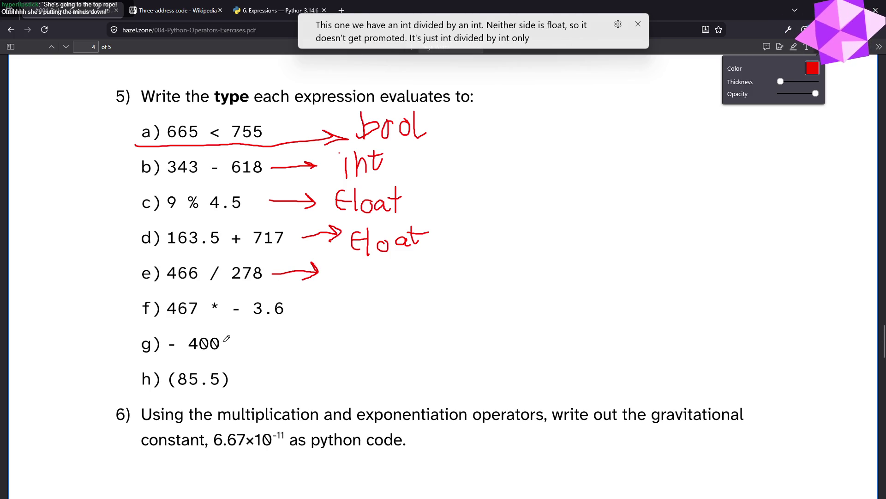
# Box e)'s division sign and write float after its arrow.
pyautogui.moveTo(204, 287)
pyautogui.mouseDown()
pyautogui.moveTo(221, 287)
pyautogui.moveTo(213, 259)
pyautogui.moveTo(204, 286)
pyautogui.mouseUp()
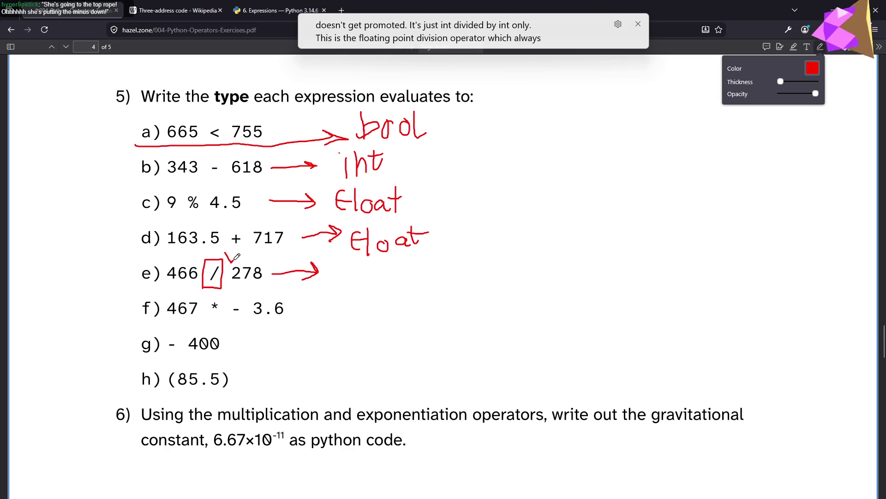
pyautogui.moveTo(226, 252); pyautogui.dragTo(239, 256)
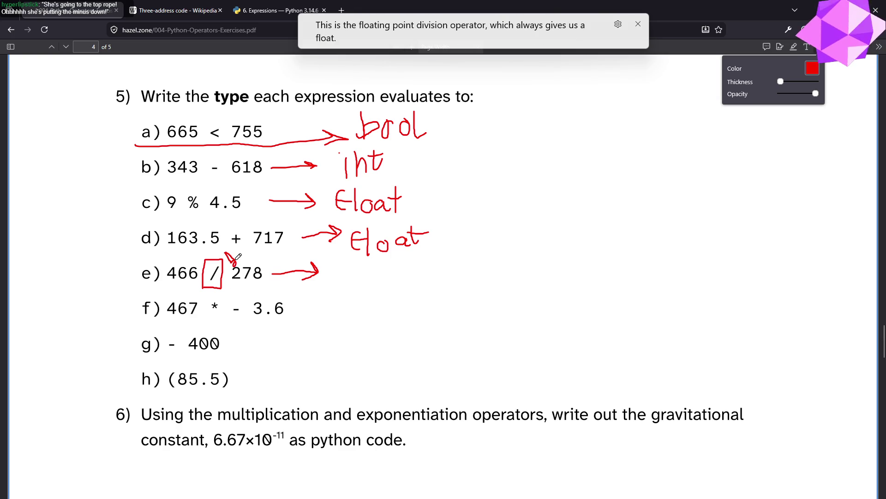
pyautogui.moveTo(338, 268)
pyautogui.mouseDown()
pyautogui.moveTo(335, 280)
pyautogui.moveTo(393, 282)
pyautogui.moveTo(415, 261)
pyautogui.mouseUp()
pyautogui.hotkey('ctrl', 'z')
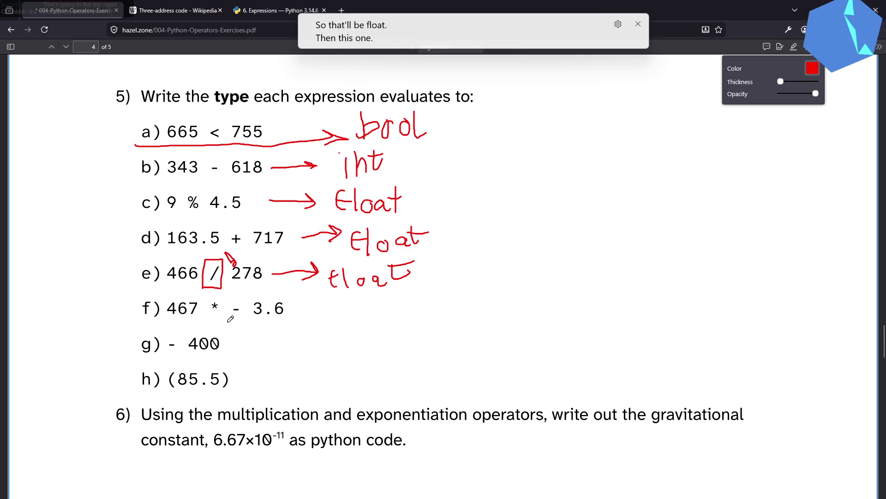
# Underline 467 and 3.6 in f), label it Float, and underline g)'s minus sign.
pyautogui.moveTo(227, 322); pyautogui.dragTo(244, 303)
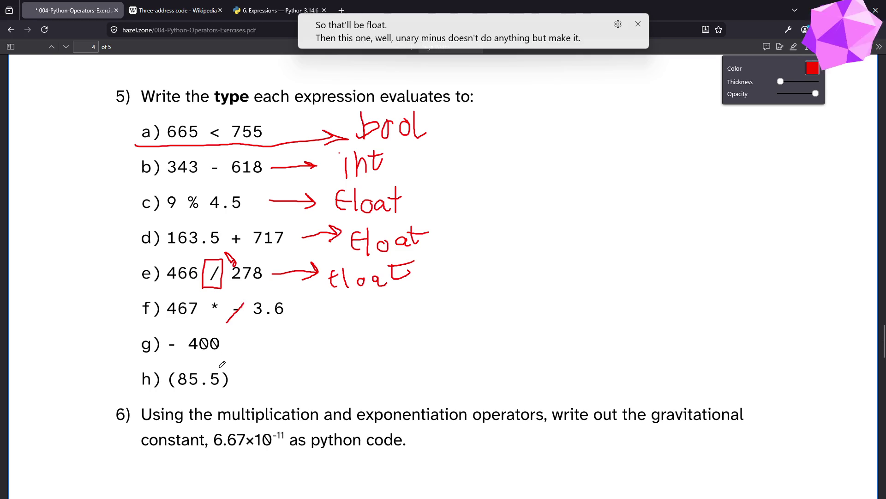
pyautogui.hotkey('ctrl', 'z')
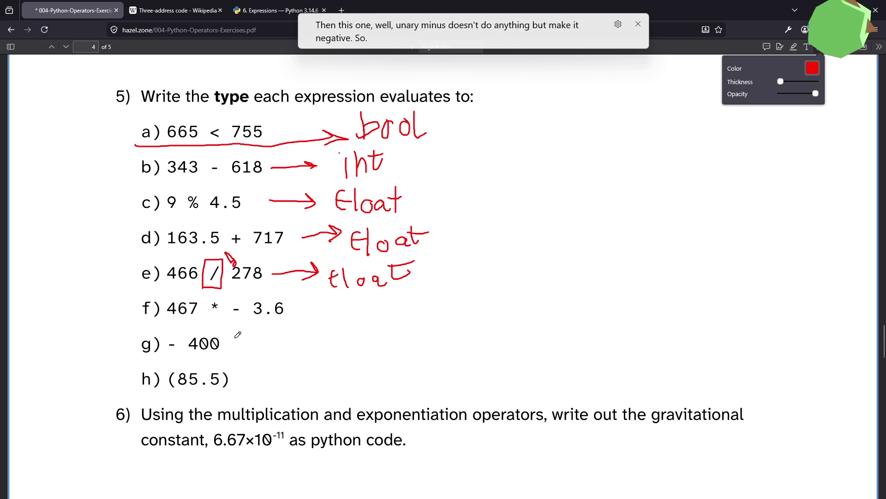
pyautogui.moveTo(172, 323); pyautogui.dragTo(196, 322)
pyautogui.moveTo(260, 318); pyautogui.dragTo(283, 318)
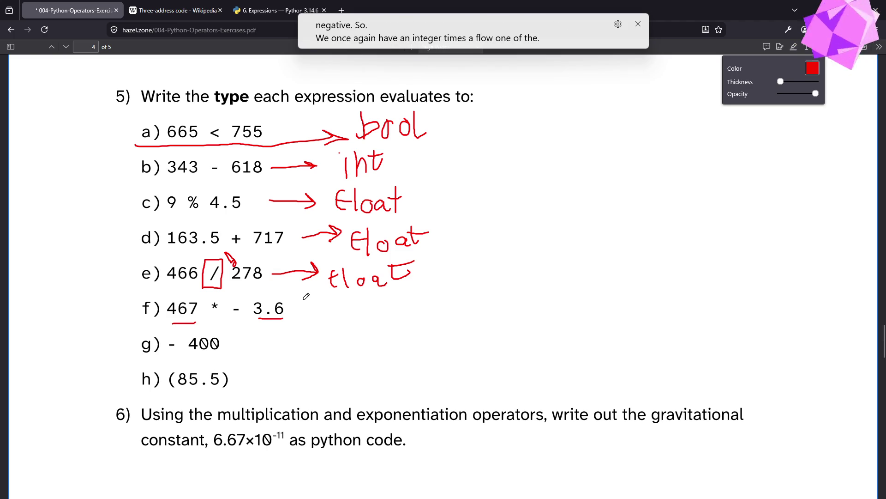
pyautogui.moveTo(296, 307)
pyautogui.mouseDown()
pyautogui.moveTo(343, 304)
pyautogui.moveTo(334, 313)
pyautogui.moveTo(352, 304)
pyautogui.moveTo(350, 317)
pyautogui.moveTo(380, 305)
pyautogui.moveTo(413, 311)
pyautogui.mouseUp()
pyautogui.moveTo(395, 301); pyautogui.dragTo(417, 298)
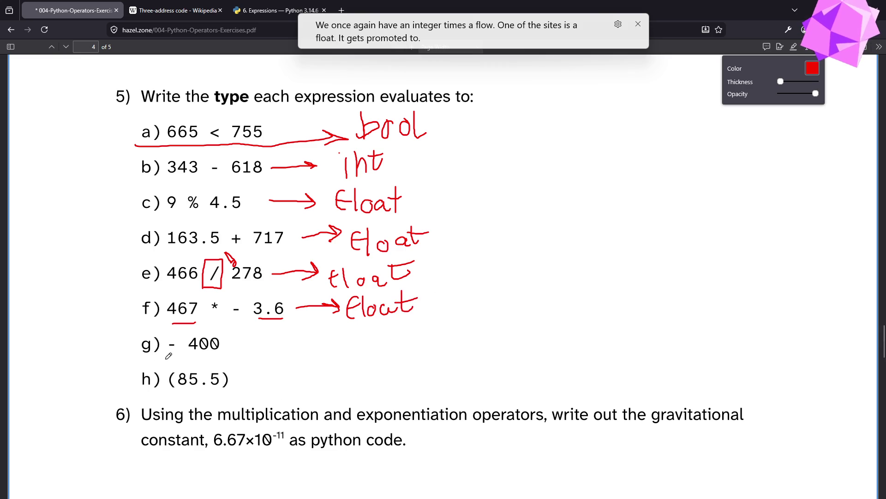
pyautogui.moveTo(166, 352); pyautogui.dragTo(186, 352)
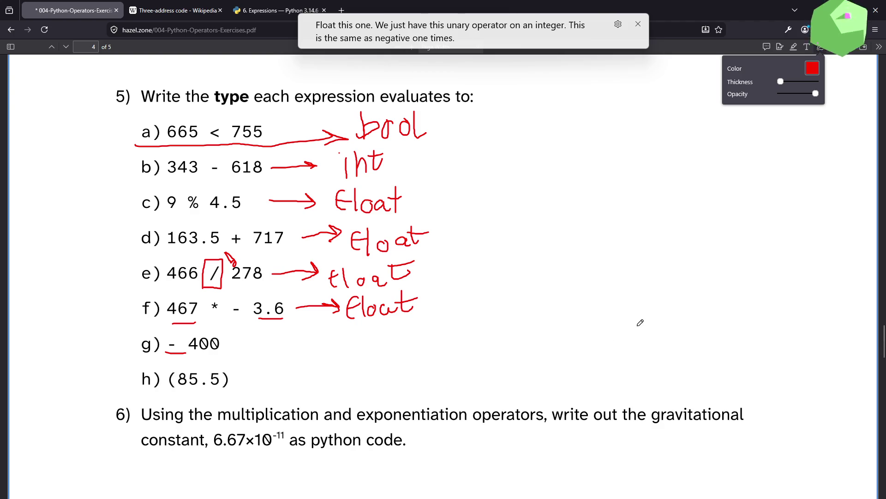
# Draw a red arrow after g) - 400 and write 'int' beside it.
pyautogui.moveTo(241, 344); pyautogui.dragTo(346, 351)
pyautogui.moveTo(331, 337)
pyautogui.mouseDown()
pyautogui.moveTo(344, 350)
pyautogui.moveTo(332, 354)
pyautogui.moveTo(367, 354)
pyautogui.moveTo(387, 333)
pyautogui.moveTo(393, 353)
pyautogui.mouseUp()
pyautogui.click(361, 336)
pyautogui.moveTo(393, 326)
pyautogui.mouseDown()
pyautogui.moveTo(402, 347)
pyautogui.moveTo(410, 330)
pyautogui.mouseUp()
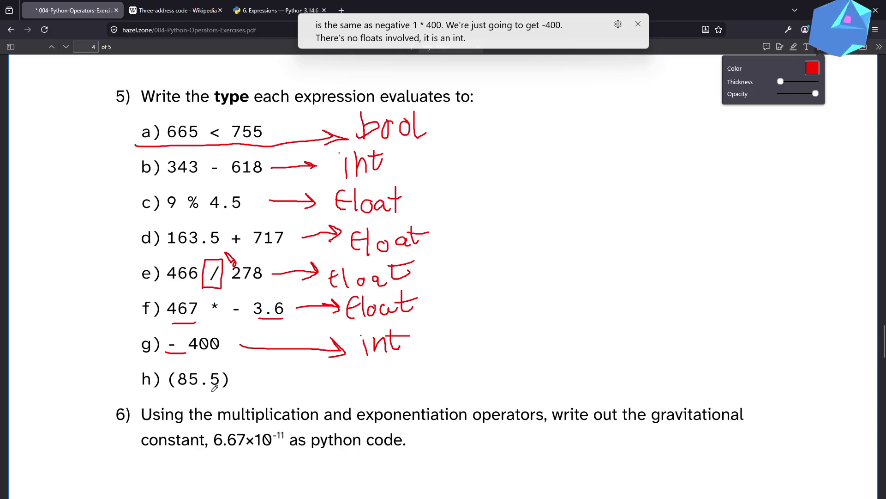
# Draw a red arrow after h) (85.5) and write 'float' beside it.
pyautogui.moveTo(237, 380)
pyautogui.mouseDown()
pyautogui.moveTo(334, 380)
pyautogui.moveTo(317, 390)
pyautogui.mouseUp()
pyautogui.moveTo(374, 373)
pyautogui.mouseDown()
pyautogui.moveTo(377, 391)
pyautogui.moveTo(371, 376)
pyautogui.moveTo(410, 372)
pyautogui.moveTo(416, 384)
pyautogui.moveTo(436, 363)
pyautogui.mouseUp()
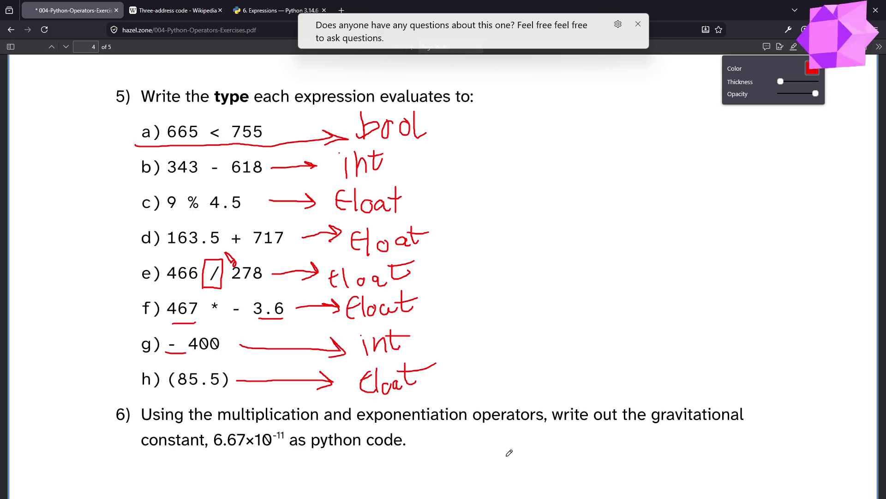
pyautogui.press('XF86AudioLowerVolume')
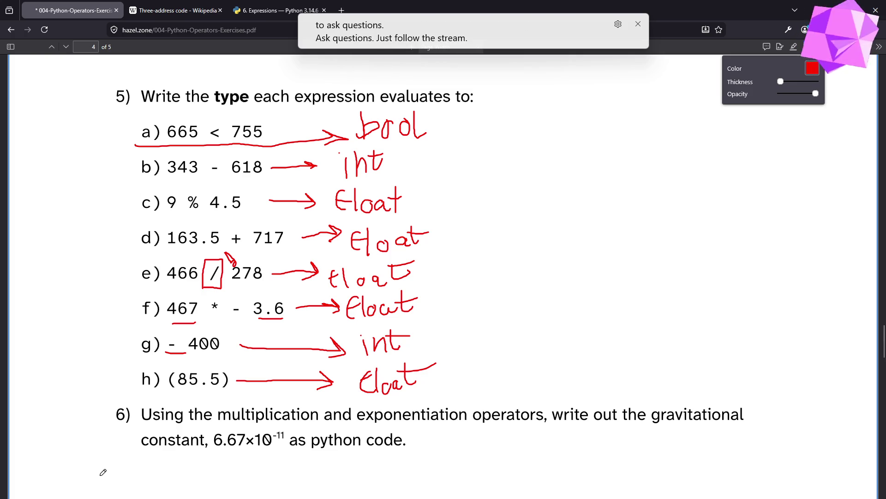
# Scroll down to show question 6 on the gravitational constant, its part a), and question 7.
pyautogui.moveTo(102, 497)
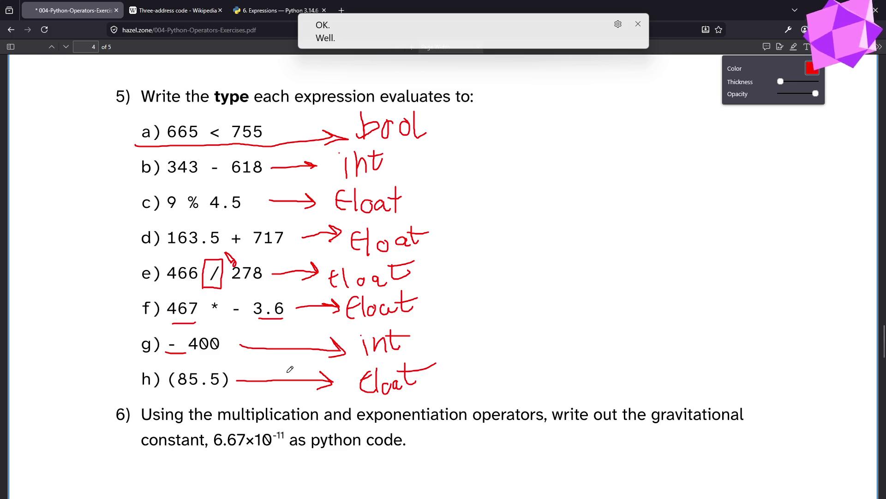
pyautogui.scroll(-4, 284, 376)
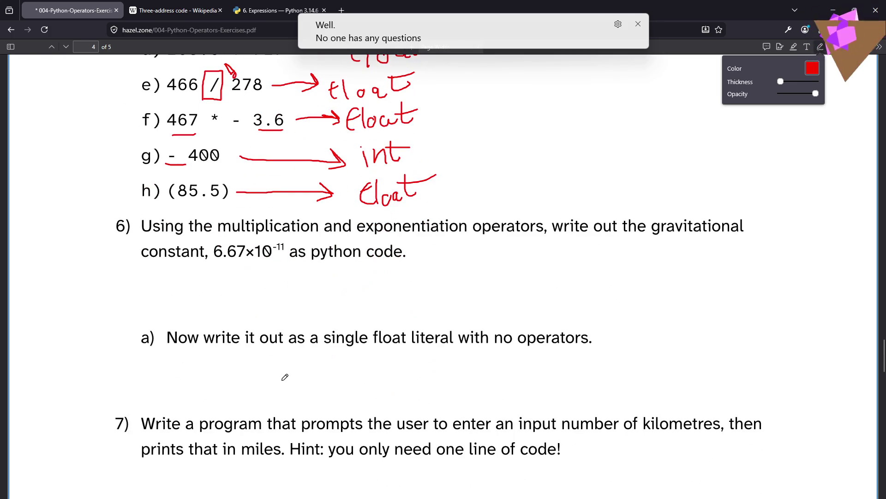